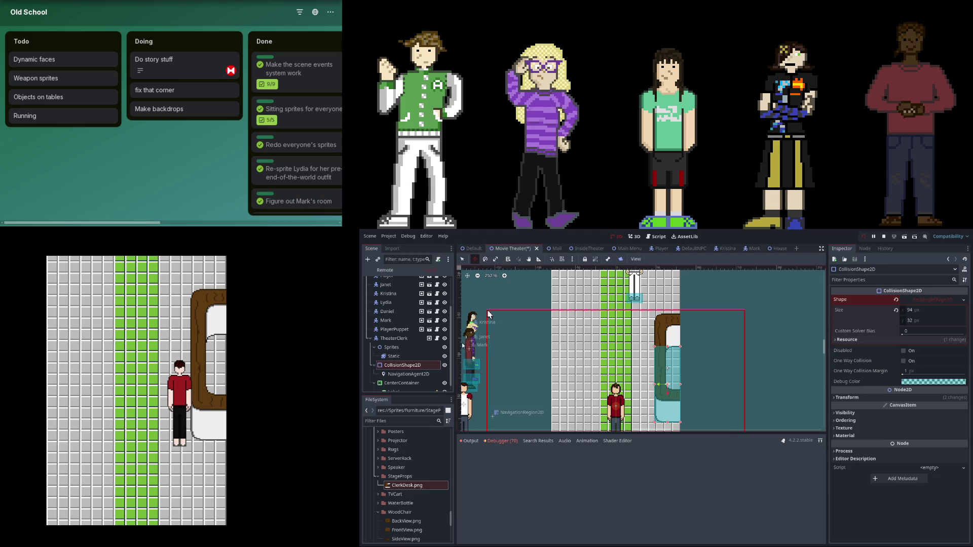
Collapse the theater clerk's child nodes after checking its 94 × 32 px collision shape.
{"action": "left_click", "coordinate": [370, 339]}
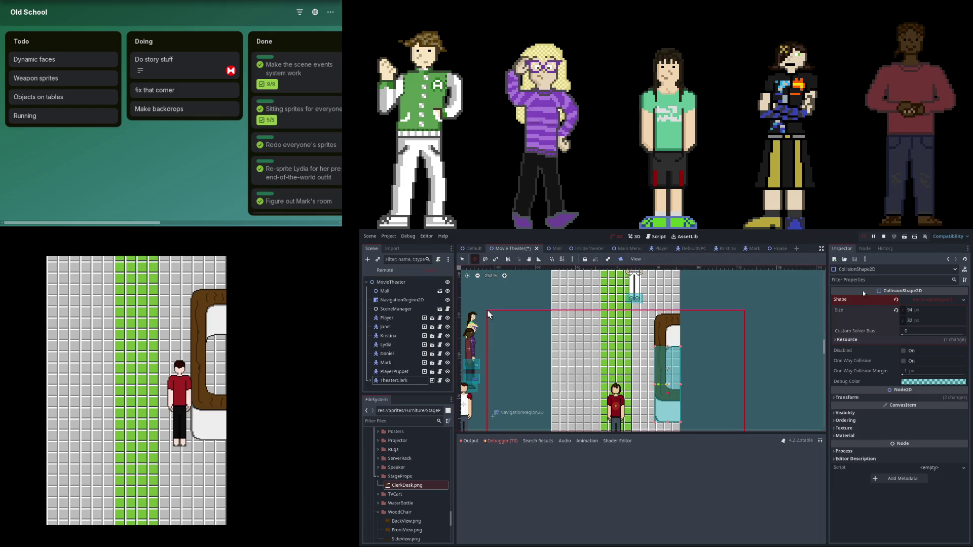
Select SceneManager, glance at event 19, and move to the second page of events.
{"action": "left_click", "coordinate": [404, 361]}
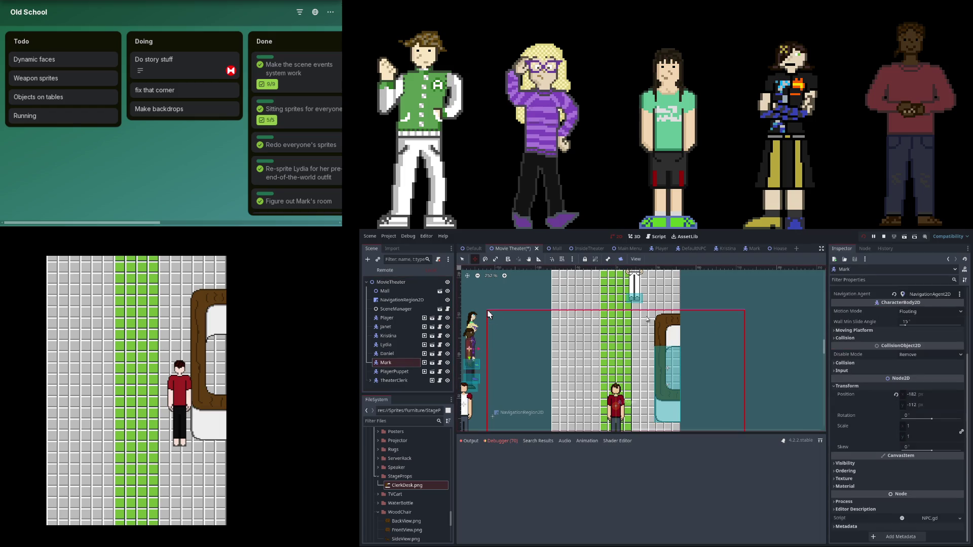
{"action": "left_click", "coordinate": [398, 309]}
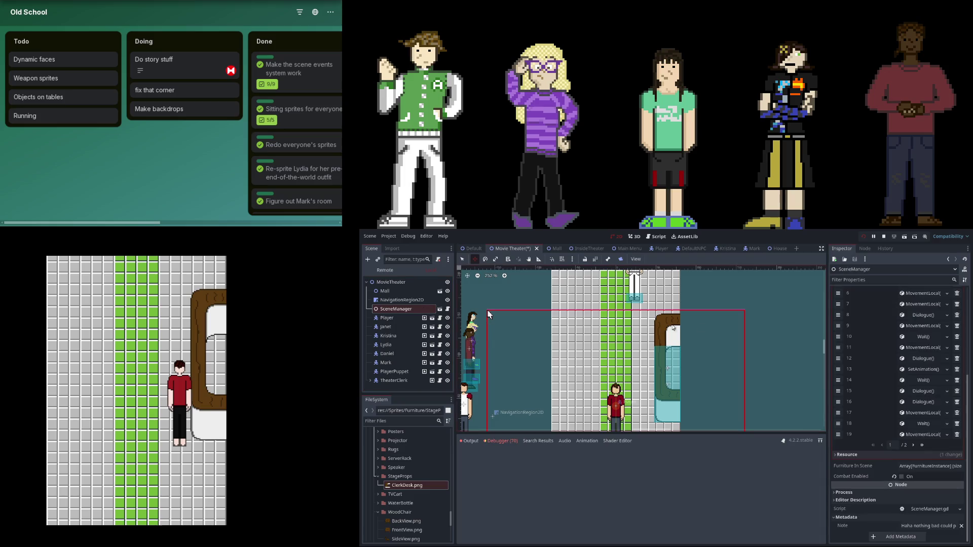
{"action": "left_click", "coordinate": [925, 434]}
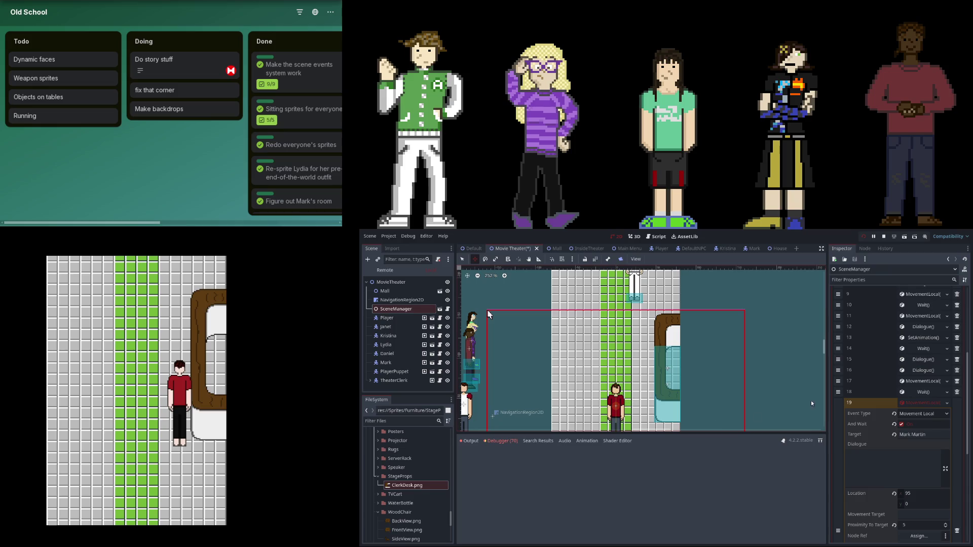
{"action": "left_click", "coordinate": [914, 398]}
{"action": "left_click", "coordinate": [913, 445]}
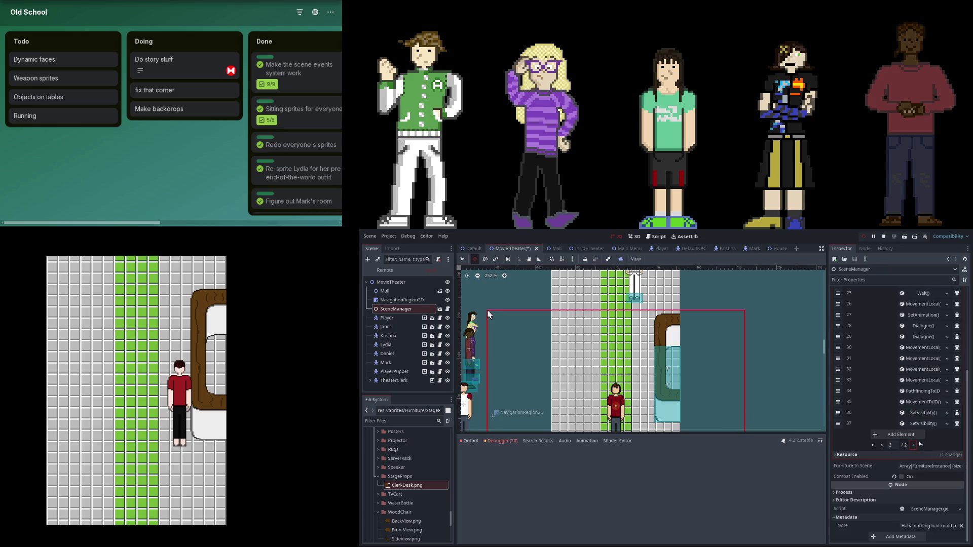
{"action": "scroll", "coordinate": [909, 413], "scroll_direction": "up", "scroll_amount": 4}
Check event 20, then expand event 24, Mark's local movement to 300, 0.
{"action": "left_click", "coordinate": [902, 336]}
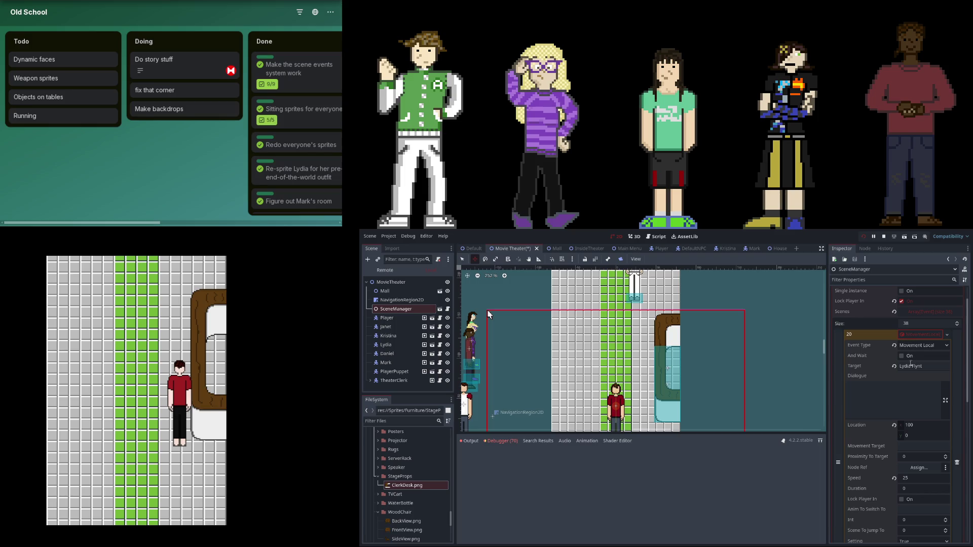
{"action": "scroll", "coordinate": [905, 404], "scroll_direction": "down", "scroll_amount": 3}
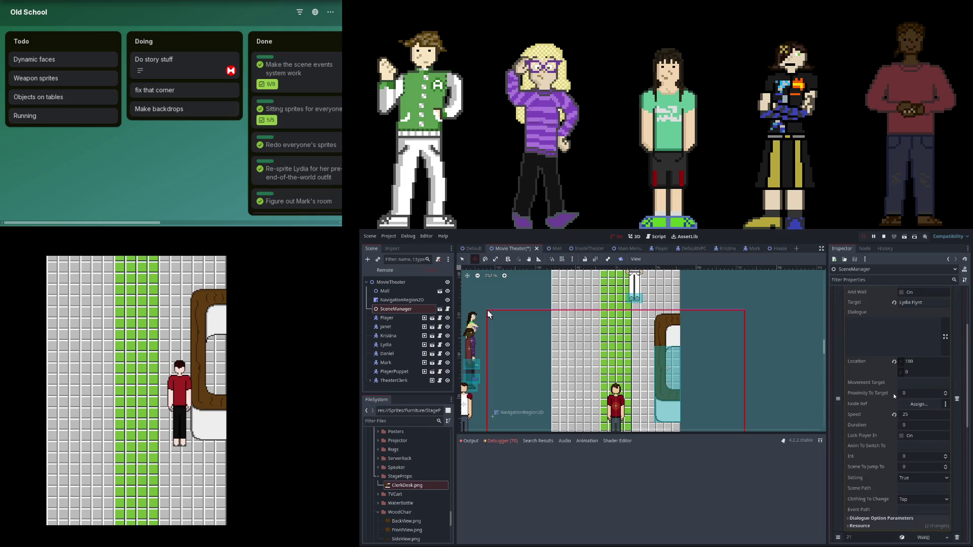
{"action": "scroll", "coordinate": [915, 358], "scroll_direction": "up", "scroll_amount": 2}
{"action": "left_click", "coordinate": [911, 304]}
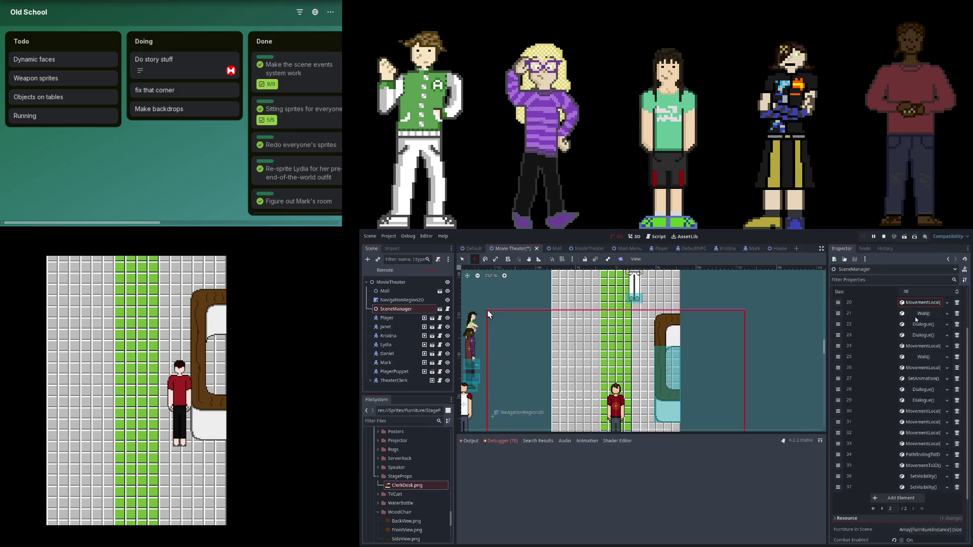
{"action": "left_click", "coordinate": [921, 347]}
{"action": "left_click", "coordinate": [920, 348]}
{"action": "left_click", "coordinate": [895, 348]}
{"action": "scroll", "coordinate": [898, 357], "scroll_direction": "down", "scroll_amount": 1}
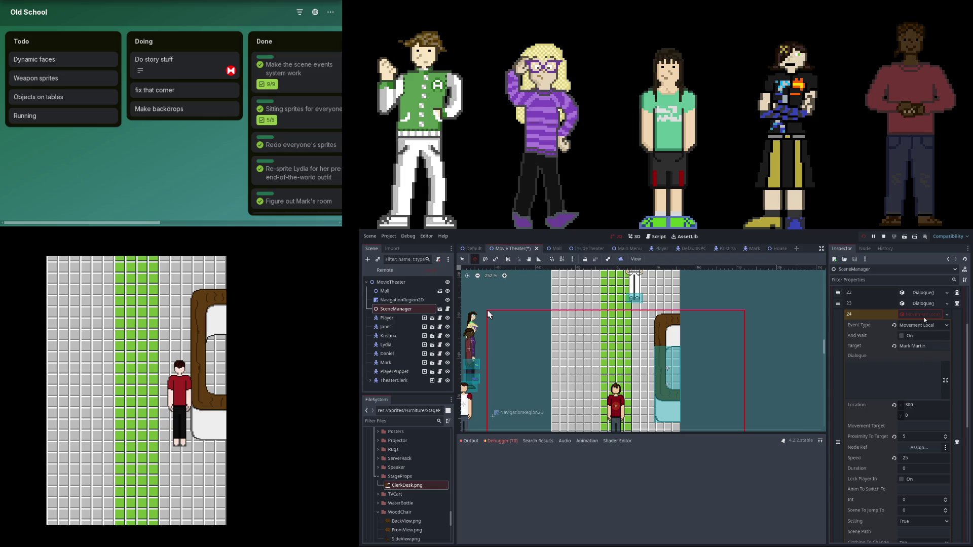
Set event 24's movement Location x to 0.
{"action": "left_click", "coordinate": [911, 407]}
{"action": "type", "text": "0"}
{"action": "key", "text": "Return"}
Measure about 182 px from the player with the Ruler tool on the canvas.
{"action": "left_click", "coordinate": [538, 259]}
{"action": "left_click_drag", "start_coordinate": [616, 376], "coordinate": [616, 299]}
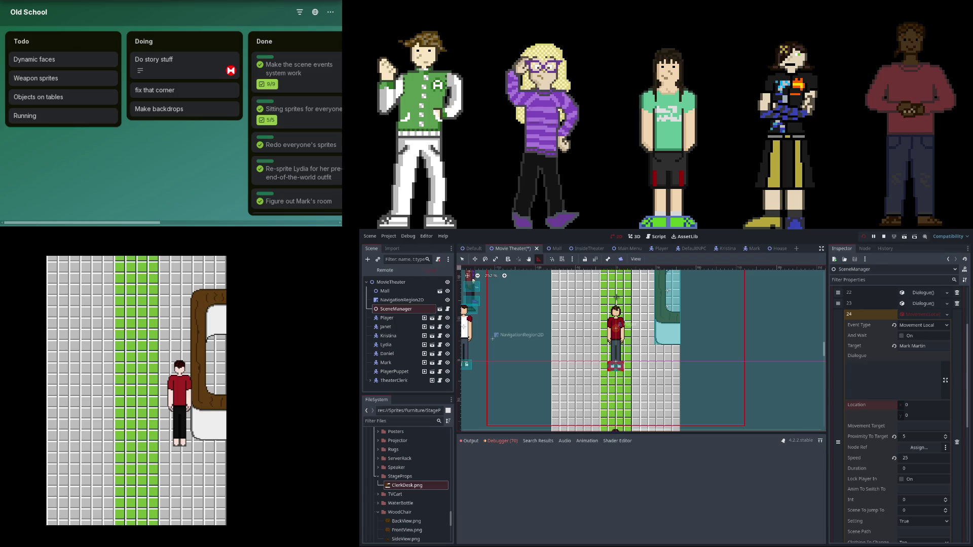
{"action": "left_click_drag", "start_coordinate": [614, 309], "coordinate": [467, 309]}
{"action": "mouse_move", "coordinate": [611, 302]}
{"action": "left_mouse_down"}
{"action": "mouse_move", "coordinate": [616, 393]}
{"action": "mouse_move", "coordinate": [616, 384]}
{"action": "left_mouse_up"}
{"action": "left_click", "coordinate": [924, 416]}
Append a new empty element to the SceneManager Scenes array.
{"action": "left_click", "coordinate": [928, 314]}
{"action": "left_click", "coordinate": [929, 379]}
{"action": "left_click", "coordinate": [929, 376]}
{"action": "left_click", "coordinate": [929, 391]}
{"action": "left_click", "coordinate": [930, 390]}
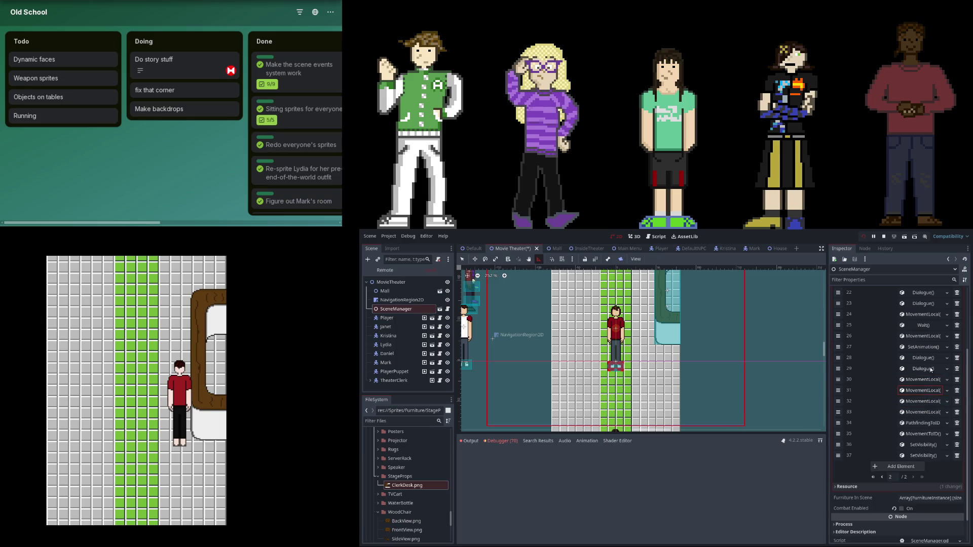
{"action": "left_click", "coordinate": [894, 467]}
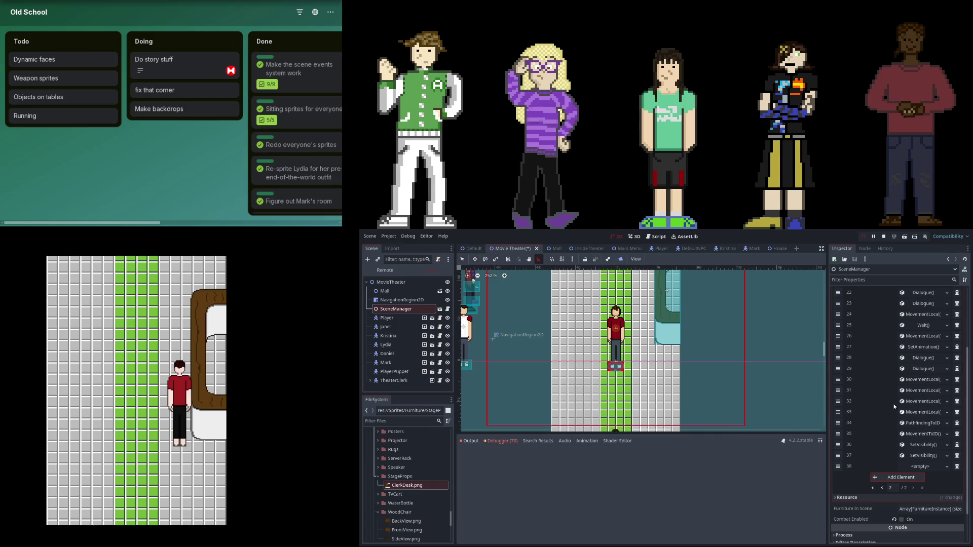
Move the new element after the Wait and make it a Movement Local event to 100, 0, speed 25.
{"action": "left_click", "coordinate": [914, 336]}
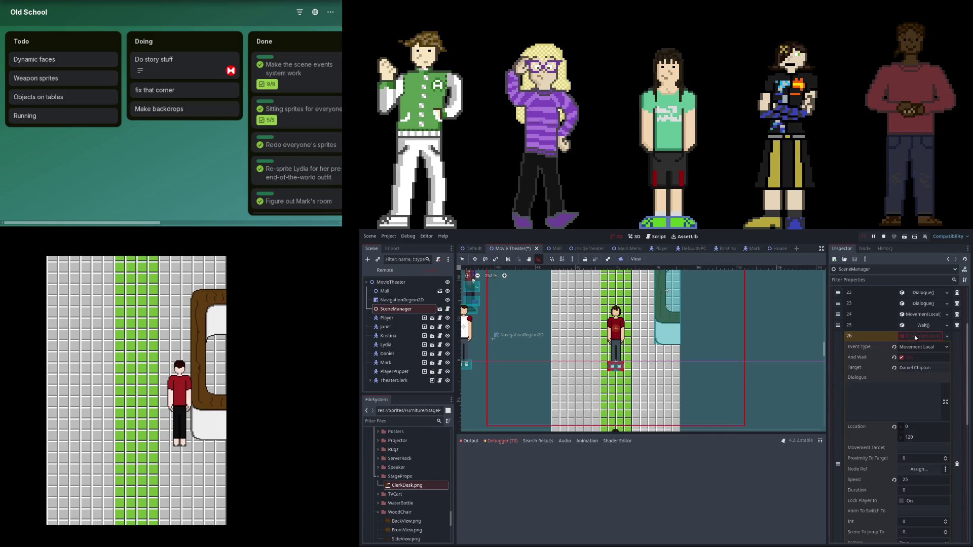
{"action": "left_click", "coordinate": [914, 335]}
{"action": "left_click", "coordinate": [914, 325]}
{"action": "left_click", "coordinate": [913, 326]}
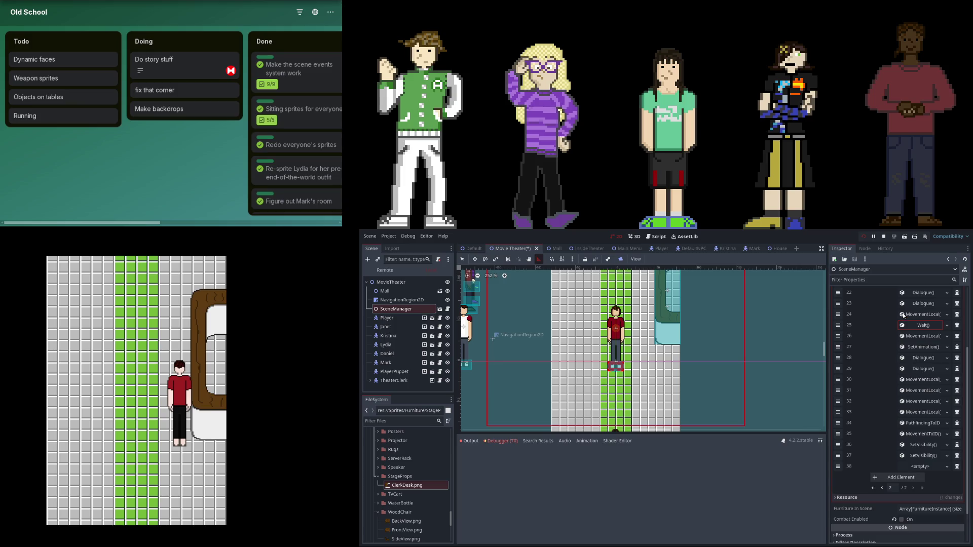
{"action": "mouse_move", "coordinate": [838, 467]}
{"action": "left_mouse_down"}
{"action": "mouse_move", "coordinate": [838, 292]}
{"action": "mouse_move", "coordinate": [837, 356]}
{"action": "left_mouse_up"}
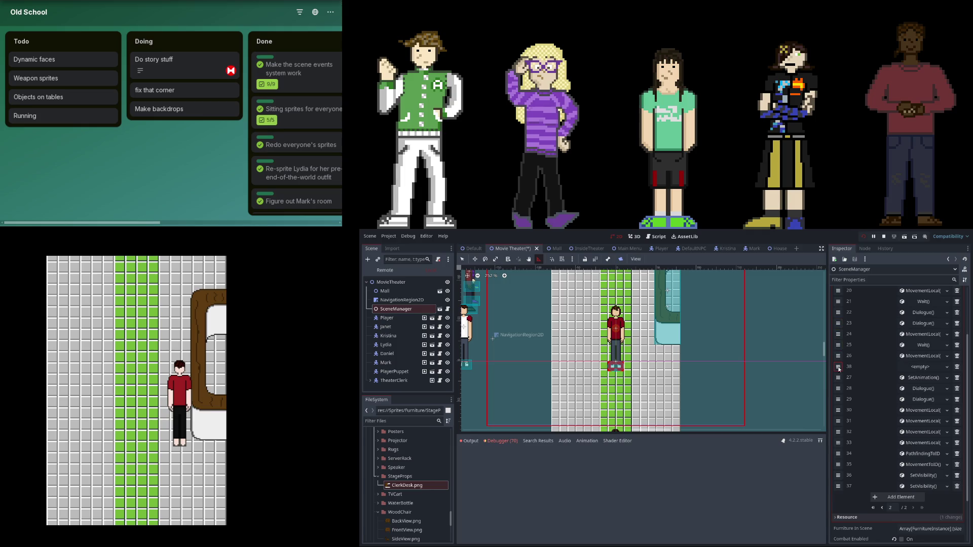
{"action": "left_click", "coordinate": [920, 367]}
{"action": "left_click", "coordinate": [923, 369]}
{"action": "left_click", "coordinate": [921, 367]}
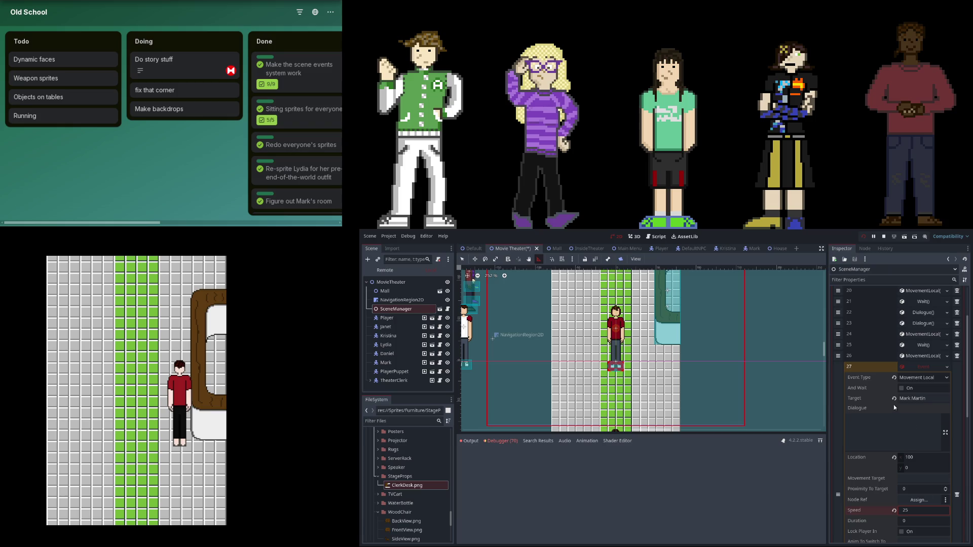
{"action": "scroll", "coordinate": [915, 419], "scroll_direction": "down", "scroll_amount": 3}
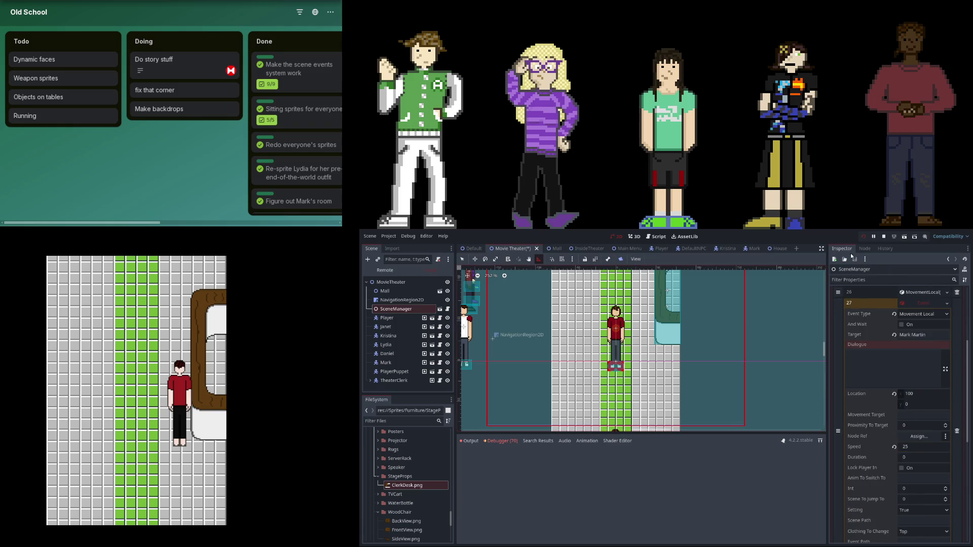
Stop the running game and relaunch the Movie Theater scene for a playtest.
{"action": "left_click", "coordinate": [863, 238]}
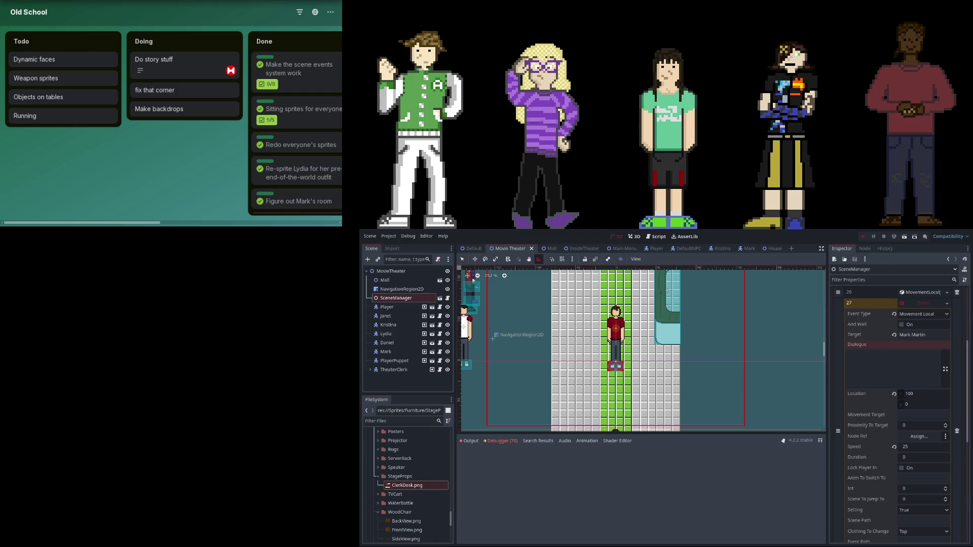
{"action": "key", "text": "F5"}
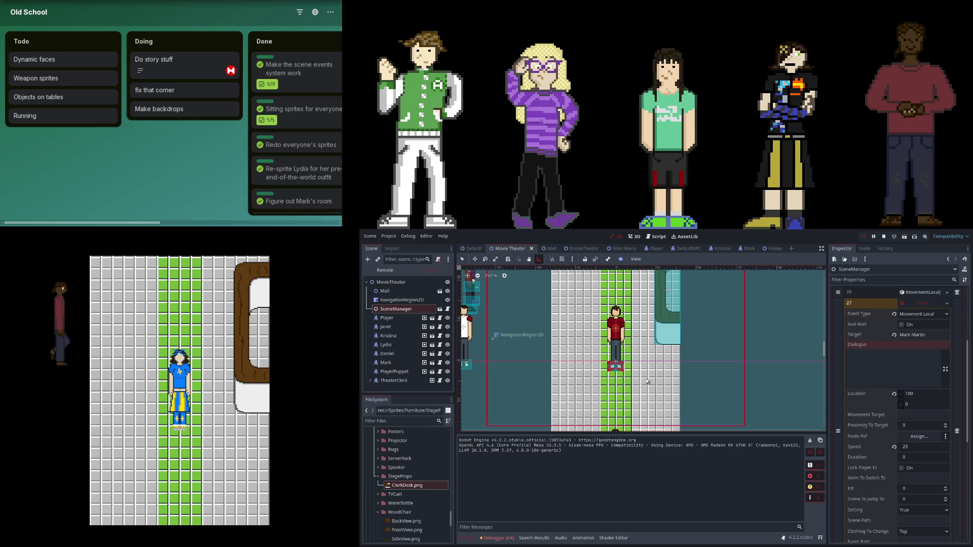
Move the Wait at event 18 below the adjacent movement event.
{"action": "scroll", "coordinate": [865, 398], "scroll_direction": "up", "scroll_amount": 5}
{"action": "scroll", "coordinate": [865, 393], "scroll_direction": "down", "scroll_amount": 5}
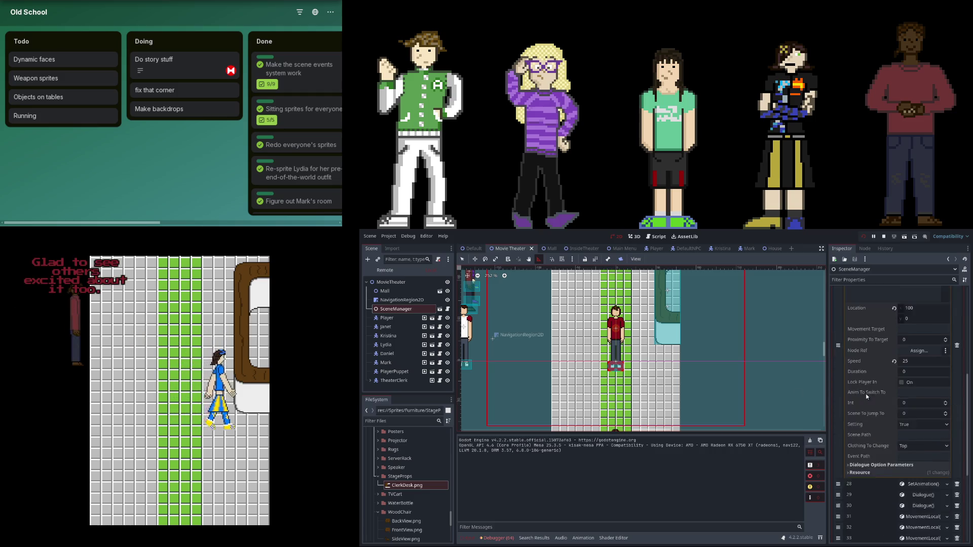
{"action": "left_click", "coordinate": [880, 446]}
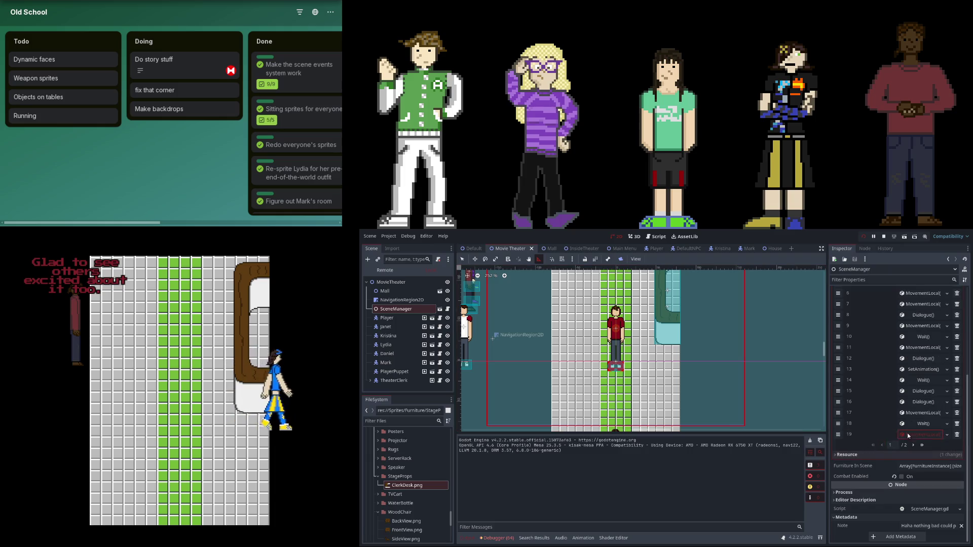
{"action": "left_click", "coordinate": [912, 445]}
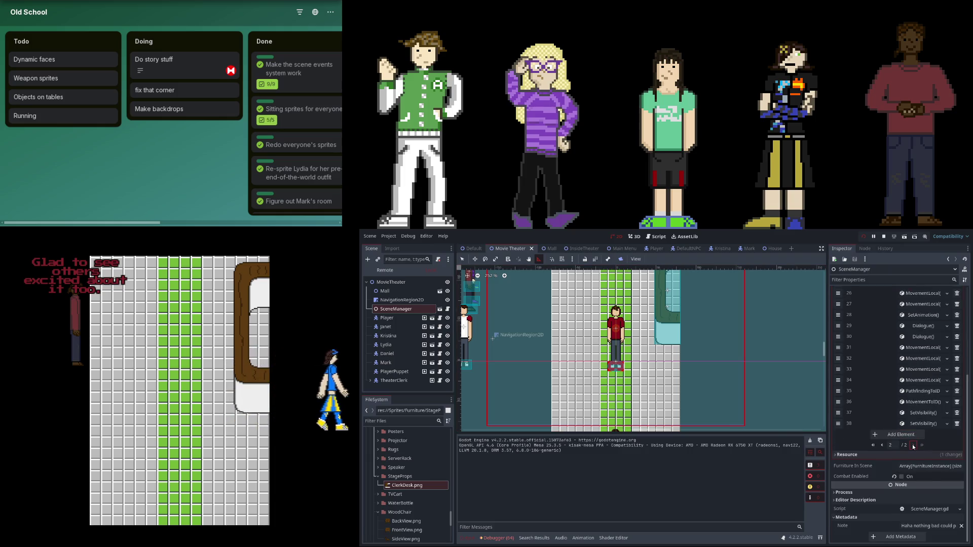
{"action": "left_click", "coordinate": [921, 361]}
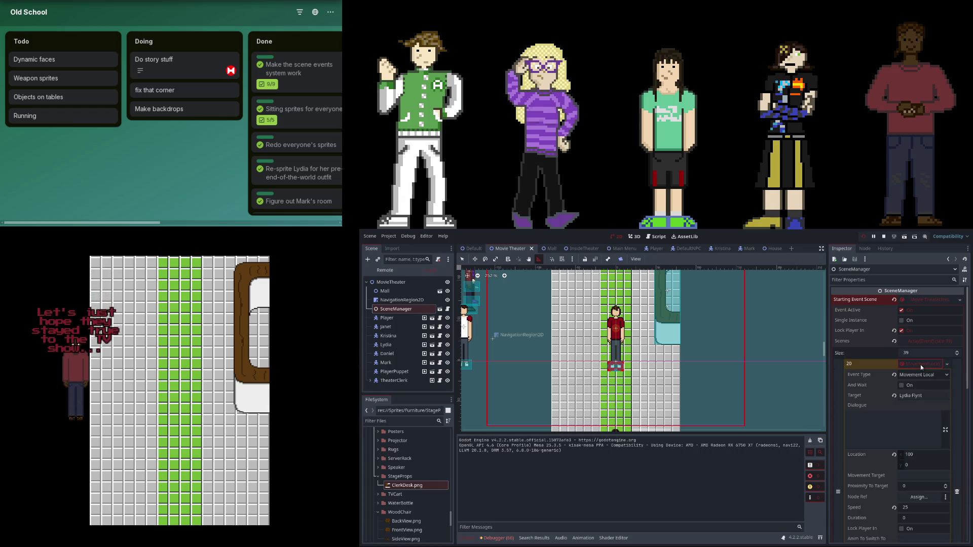
{"action": "left_click", "coordinate": [920, 364]}
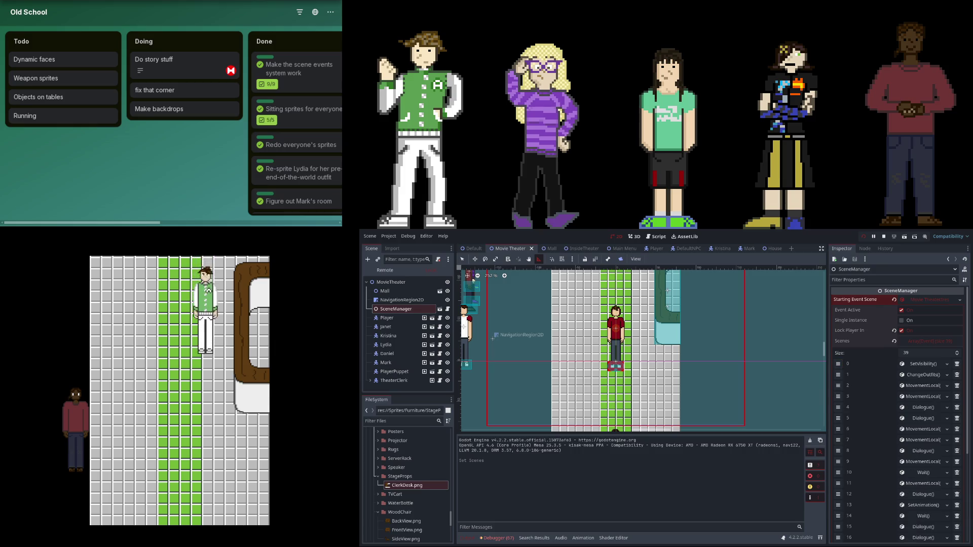
{"action": "scroll", "coordinate": [941, 426], "scroll_direction": "down", "scroll_amount": 5}
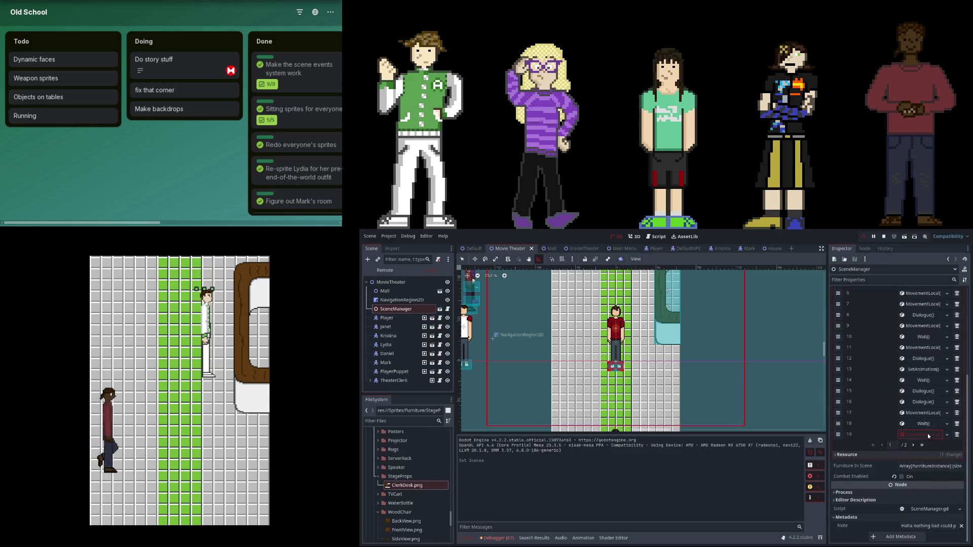
{"action": "left_click", "coordinate": [923, 421]}
{"action": "left_click", "coordinate": [923, 413]}
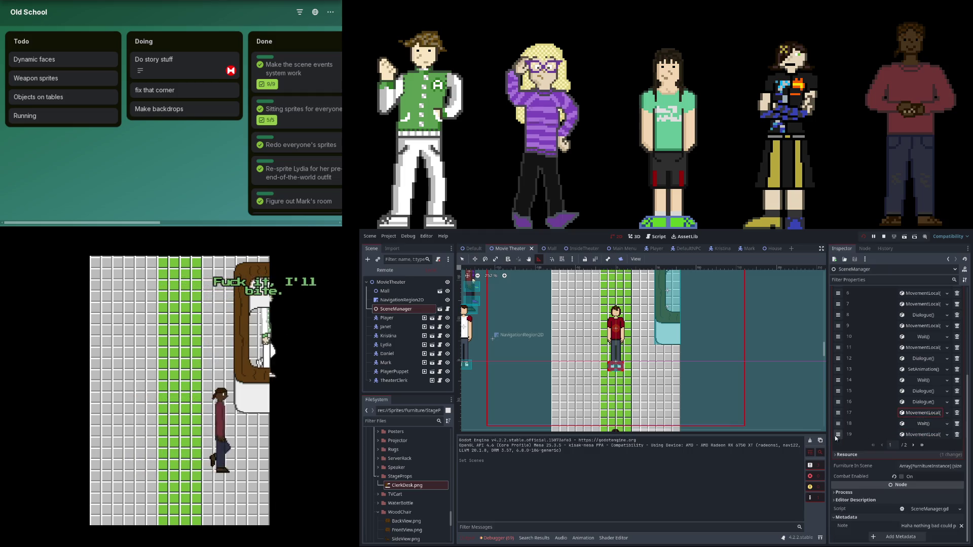
{"action": "left_click_drag", "start_coordinate": [838, 434], "coordinate": [911, 417]}
Set event 17's Location y to 4 and toggle its And Wait setting.
{"action": "left_click", "coordinate": [911, 414]}
{"action": "left_click", "coordinate": [917, 513]}
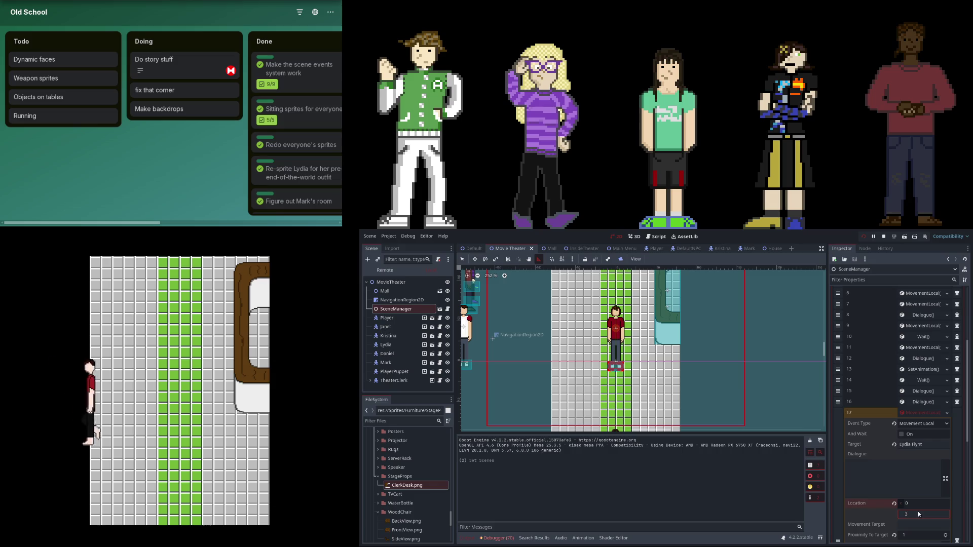
{"action": "key", "text": "BackSpace"}
{"action": "type", "text": "4"}
{"action": "key", "text": "Return"}
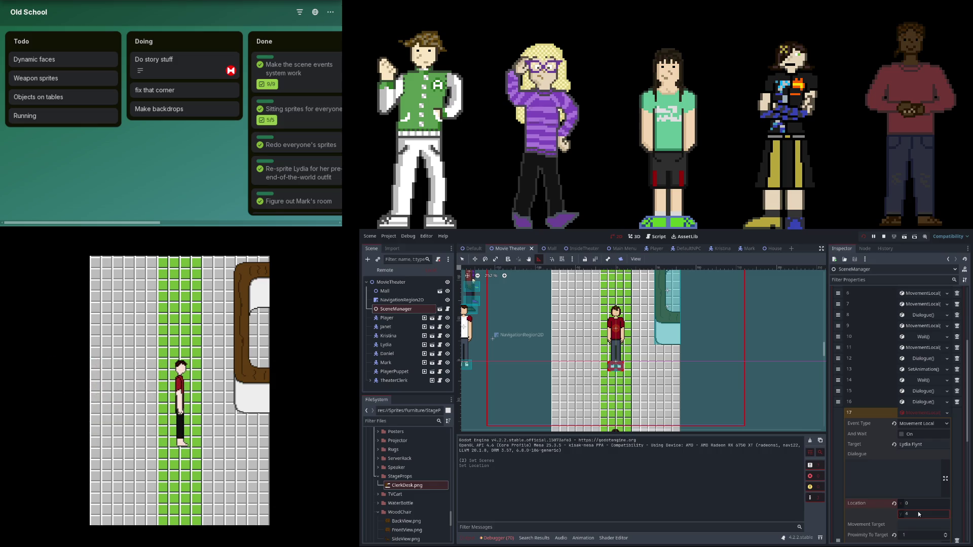
{"action": "left_click", "coordinate": [914, 437]}
{"action": "left_click", "coordinate": [916, 413]}
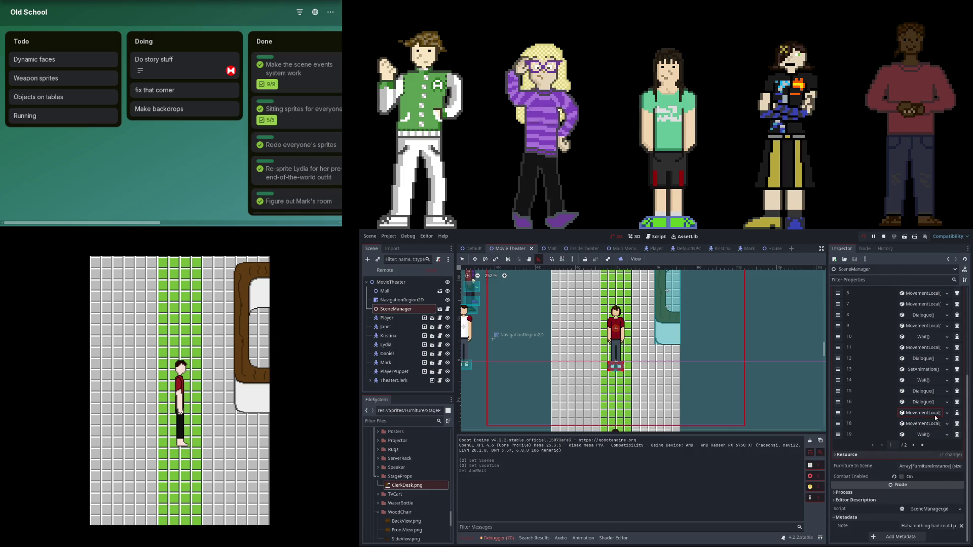
Check event 18, then stop the running game.
{"action": "left_click", "coordinate": [932, 424]}
{"action": "left_click", "coordinate": [932, 422]}
{"action": "left_click", "coordinate": [863, 237]}
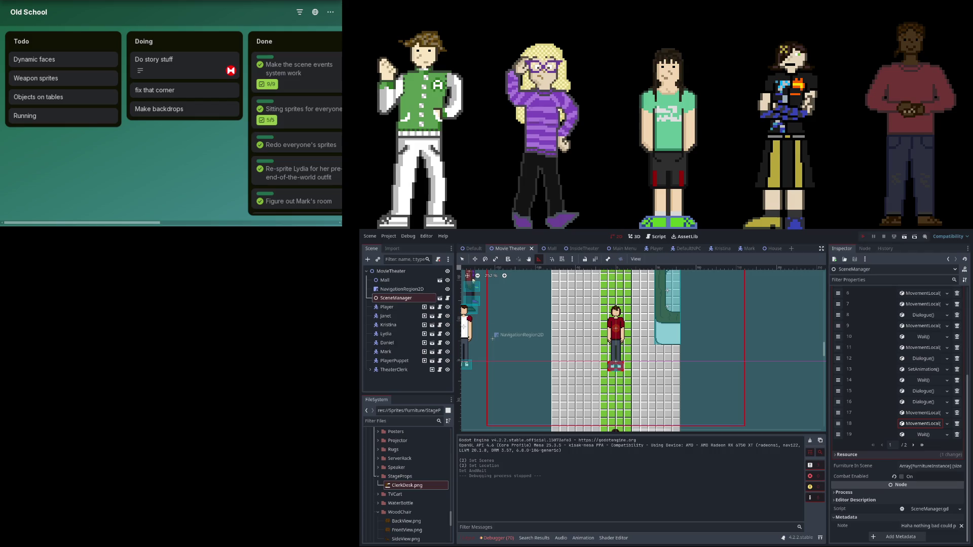
Relaunch the game to watch the cutscene dialogue and the two characters walking in.
{"action": "key", "text": "F5"}
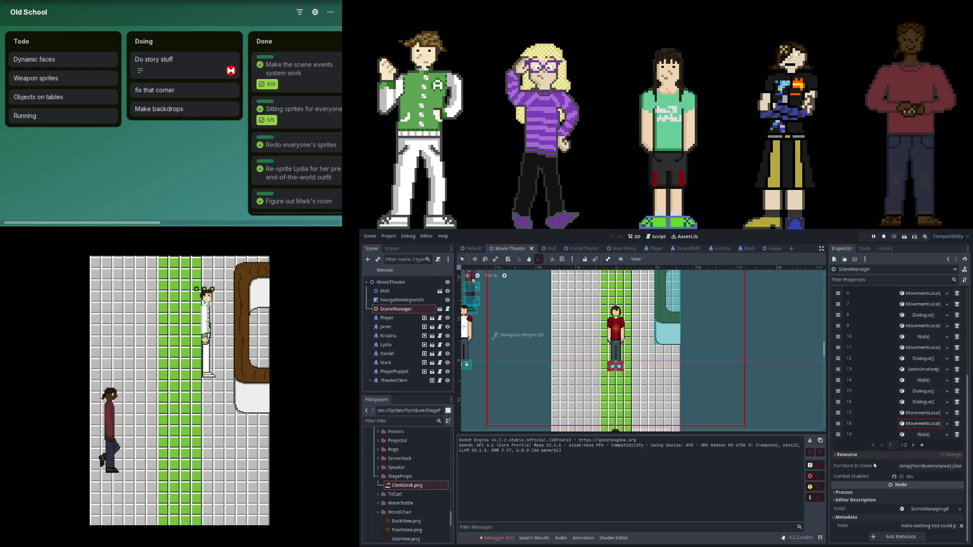
{"action": "left_click", "coordinate": [924, 358]}
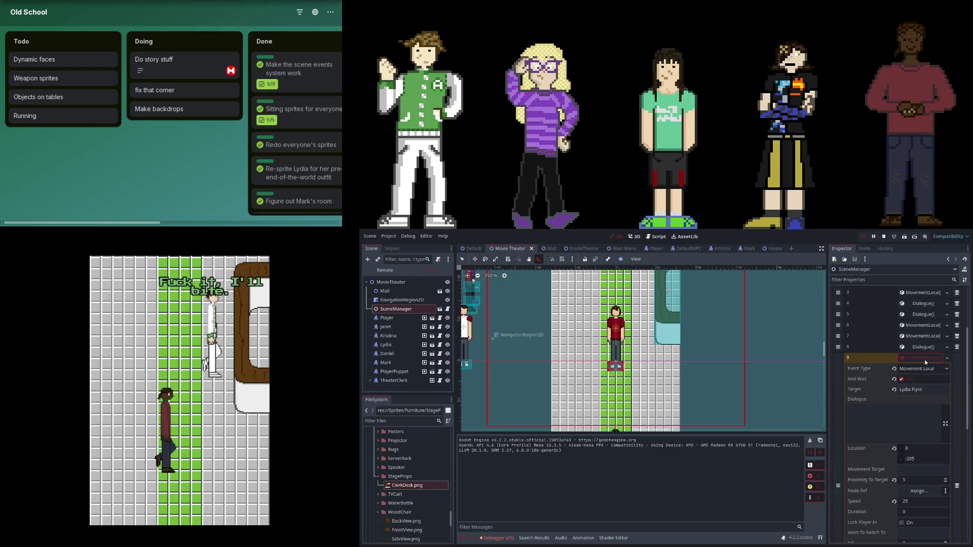
Check the movement settings of events 9, 7, 6 and 3.
{"action": "left_click", "coordinate": [925, 361]}
{"action": "left_click", "coordinate": [917, 336]}
{"action": "left_click", "coordinate": [918, 336]}
{"action": "left_click", "coordinate": [916, 325]}
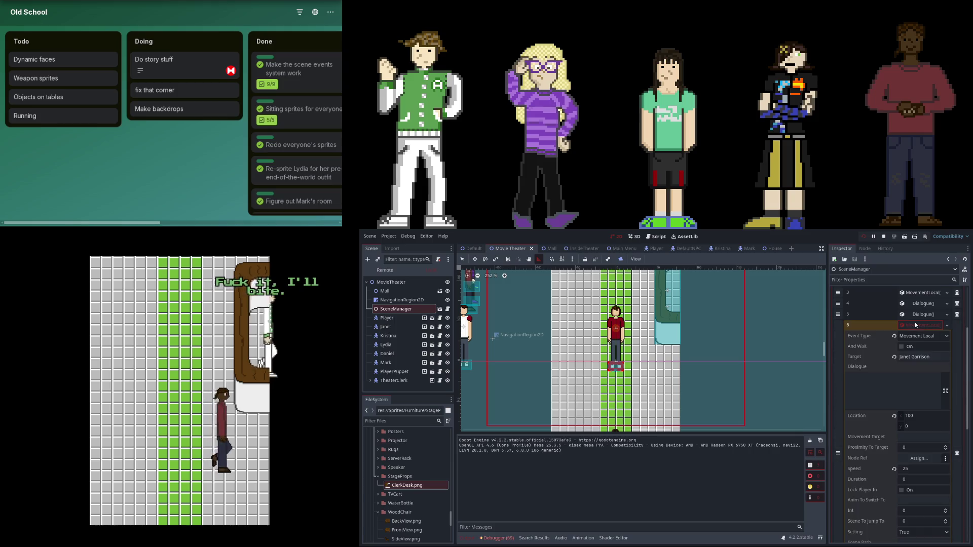
{"action": "left_click", "coordinate": [915, 323]}
{"action": "left_click", "coordinate": [914, 358]}
{"action": "left_click", "coordinate": [914, 358]}
Page the event list to events 20–38 and check event 26.
{"action": "scroll", "coordinate": [902, 456], "scroll_direction": "down", "scroll_amount": 2}
{"action": "left_click", "coordinate": [913, 520]}
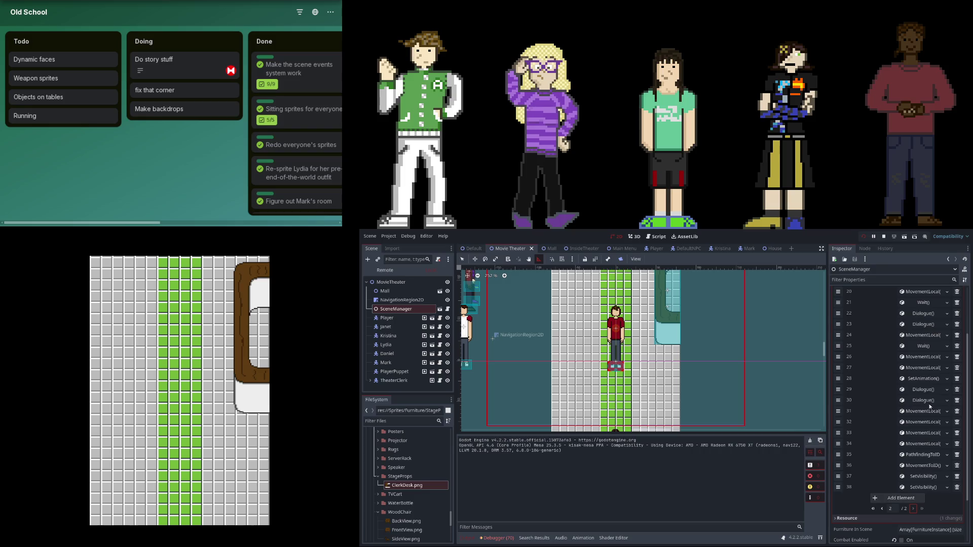
{"action": "left_click", "coordinate": [923, 357]}
{"action": "left_click", "coordinate": [923, 356]}
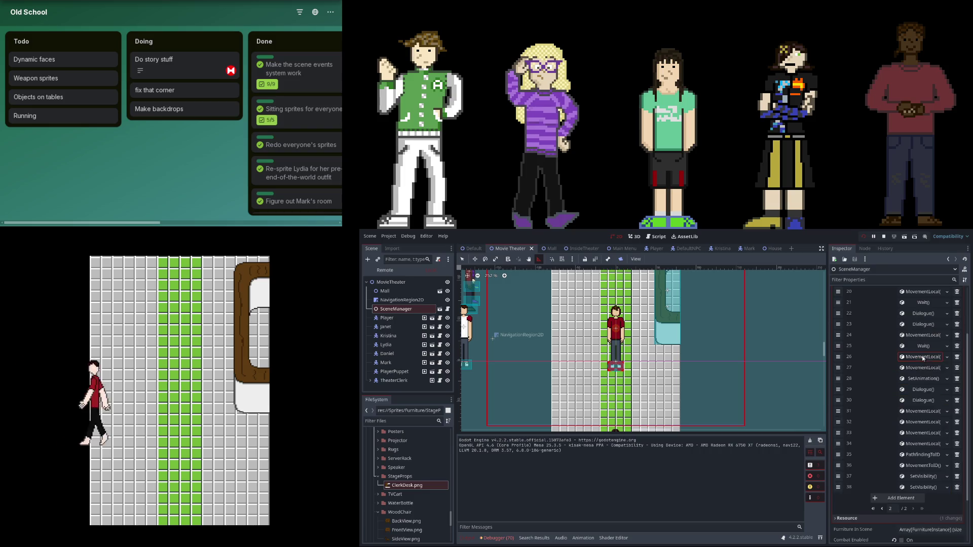
{"action": "left_click_drag", "start_coordinate": [480, 303], "coordinate": [491, 327]}
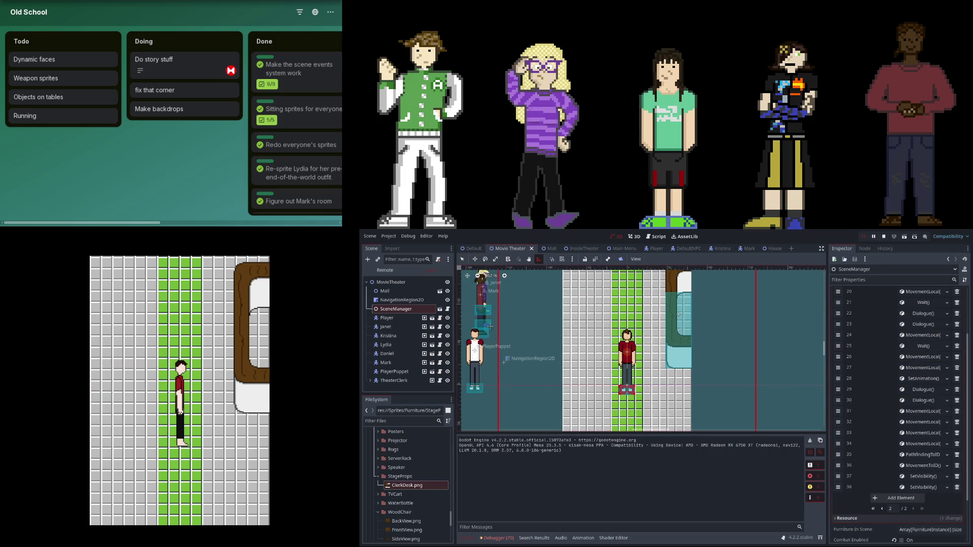
{"action": "mouse_move", "coordinate": [595, 328]}
{"action": "left_mouse_down"}
{"action": "mouse_move", "coordinate": [634, 325]}
{"action": "mouse_move", "coordinate": [634, 302]}
{"action": "mouse_move", "coordinate": [624, 328]}
{"action": "left_mouse_up"}
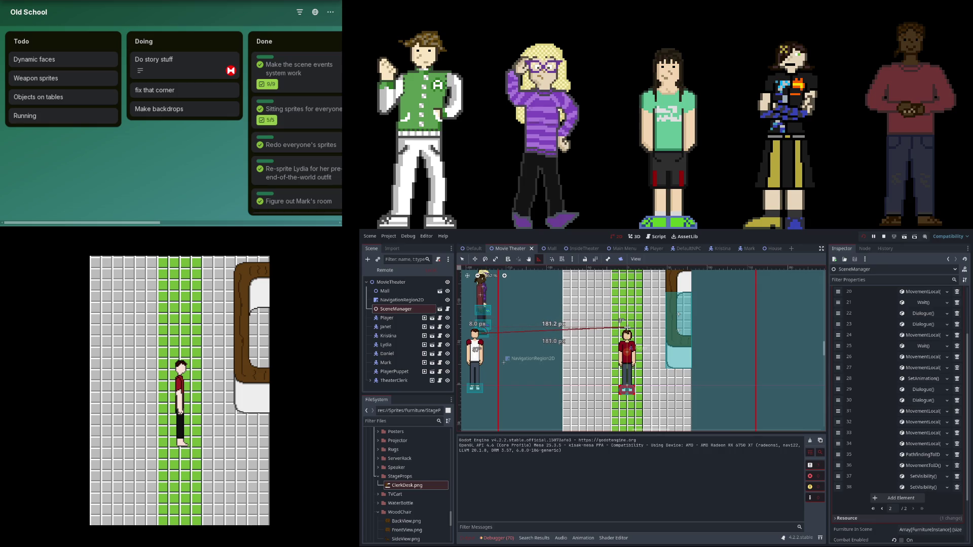
{"action": "mouse_move", "coordinate": [586, 324]}
{"action": "left_mouse_down"}
{"action": "mouse_move", "coordinate": [484, 325]}
{"action": "mouse_move", "coordinate": [465, 384]}
{"action": "mouse_move", "coordinate": [525, 344]}
{"action": "mouse_move", "coordinate": [558, 368]}
{"action": "mouse_move", "coordinate": [571, 307]}
{"action": "mouse_move", "coordinate": [672, 411]}
{"action": "left_mouse_up"}
{"action": "key", "text": "ctrl+F2"}
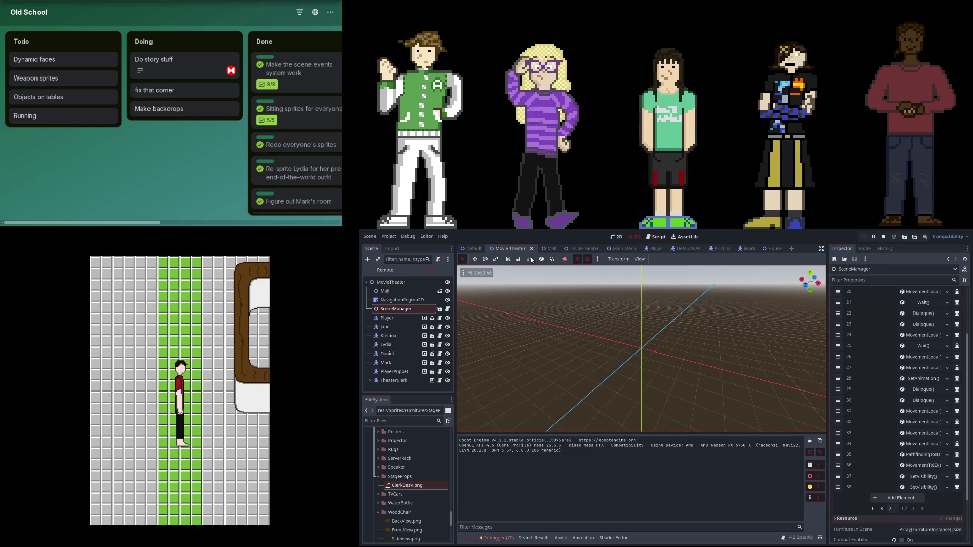
{"action": "left_click", "coordinate": [615, 237]}
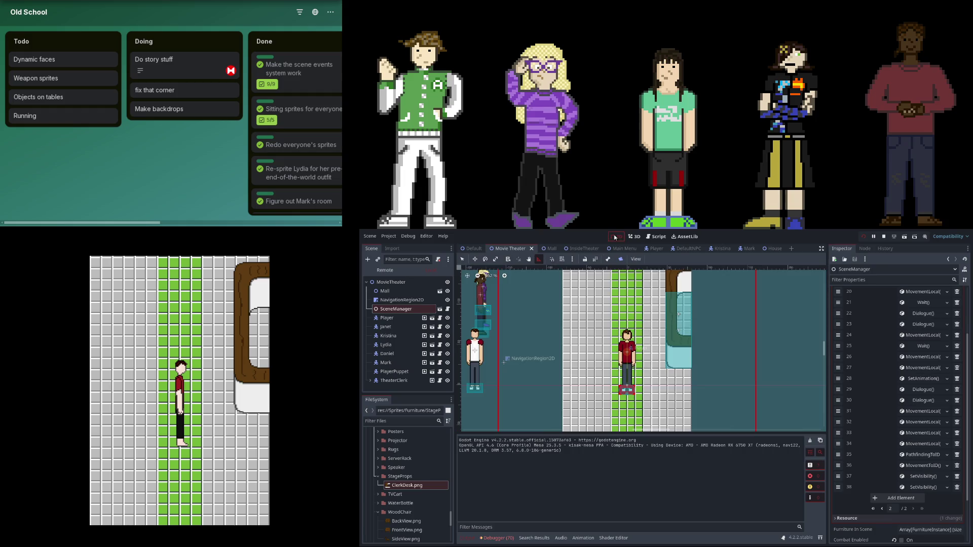
{"action": "left_click", "coordinate": [633, 237]}
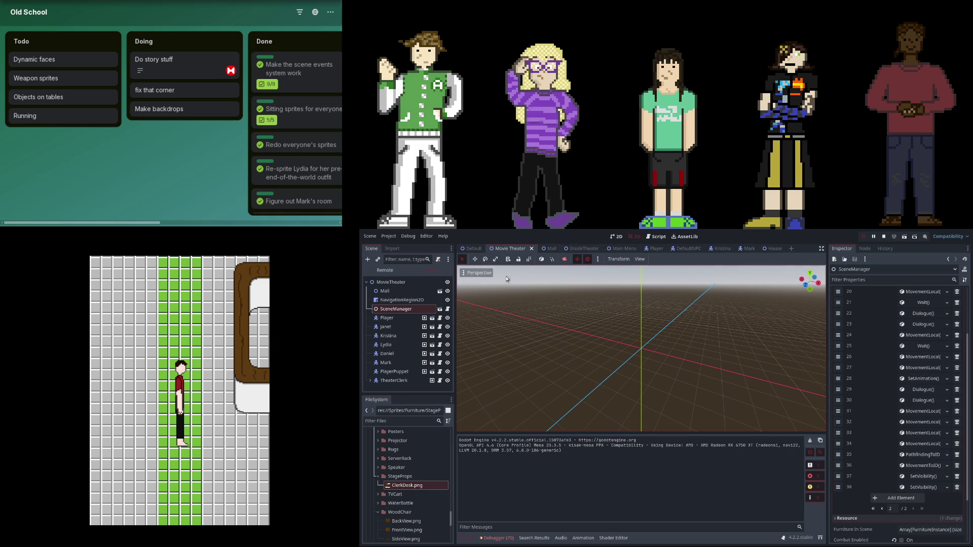
{"action": "left_click", "coordinate": [615, 237]}
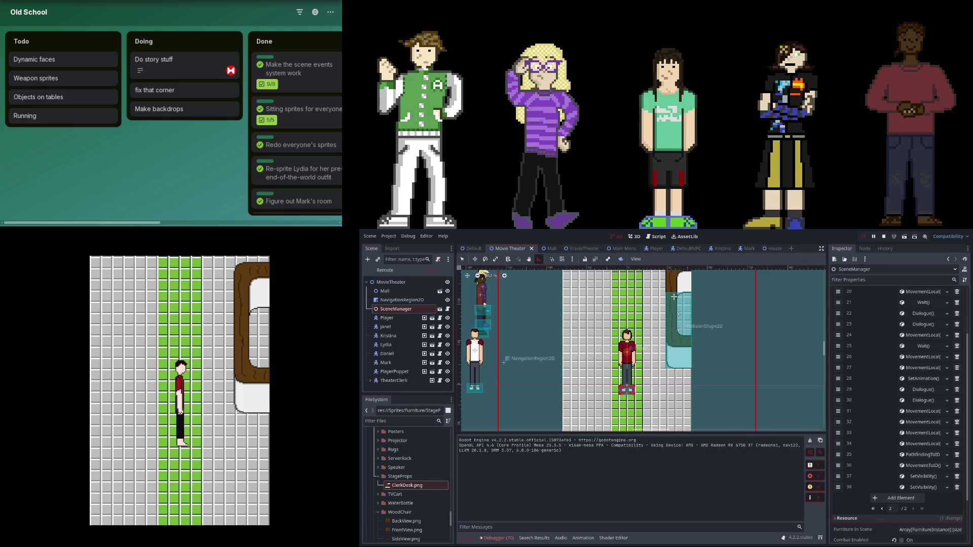
Measure the PlayerPuppet's walk distance and set event 27's Location x to 180.
{"action": "left_click", "coordinate": [920, 367]}
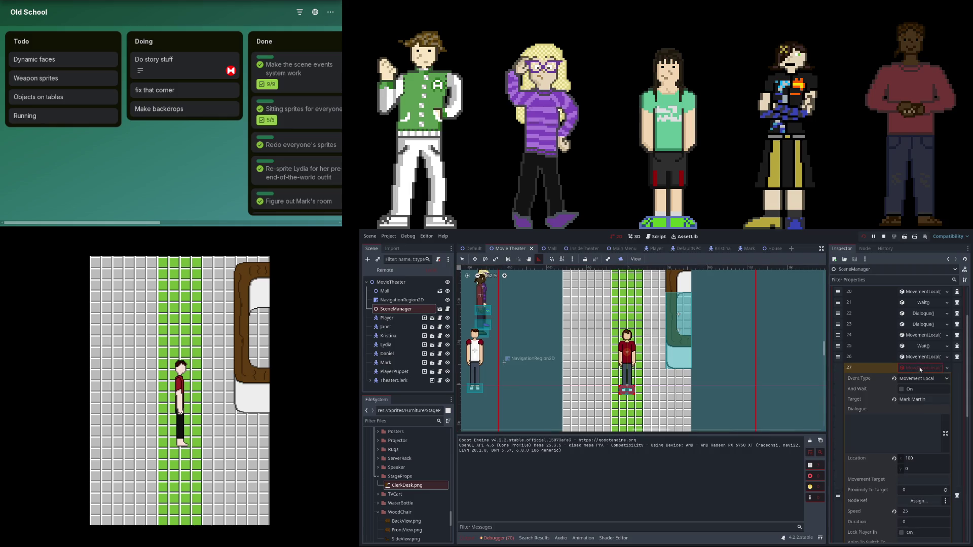
{"action": "left_click_drag", "start_coordinate": [480, 334], "coordinate": [628, 321]}
{"action": "left_click", "coordinate": [920, 460]}
{"action": "type", "text": "180"}
{"action": "key", "text": "Return"}
{"action": "left_click", "coordinate": [911, 368]}
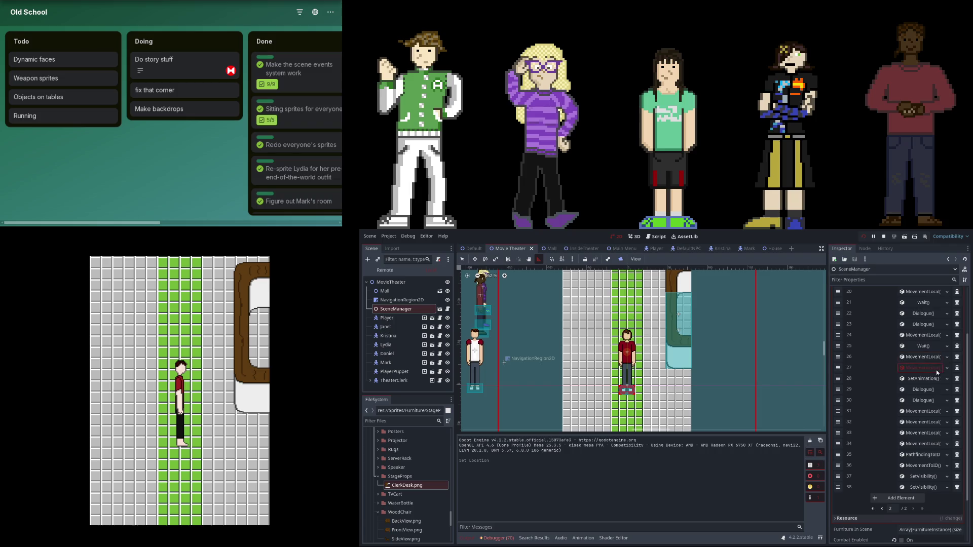
{"action": "left_click", "coordinate": [936, 369]}
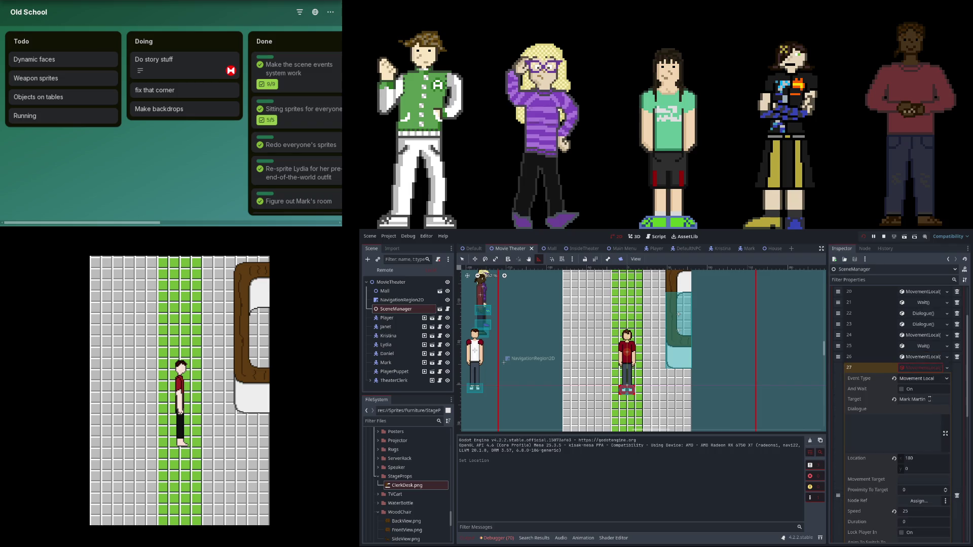
Check events 24 and 20, edit event 20's Location x, then stop and relaunch the game.
{"action": "left_click", "coordinate": [915, 332]}
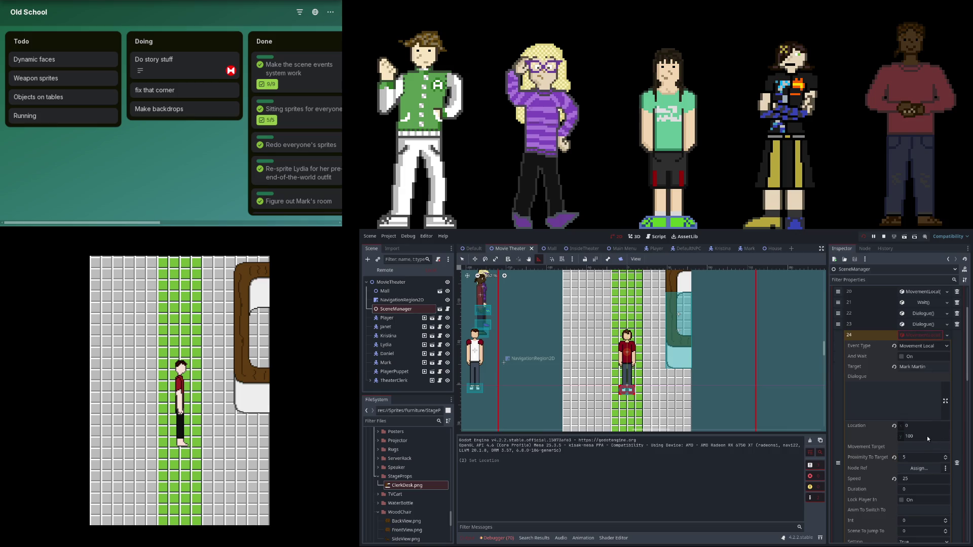
{"action": "left_click", "coordinate": [918, 292]}
{"action": "left_click", "coordinate": [932, 387]}
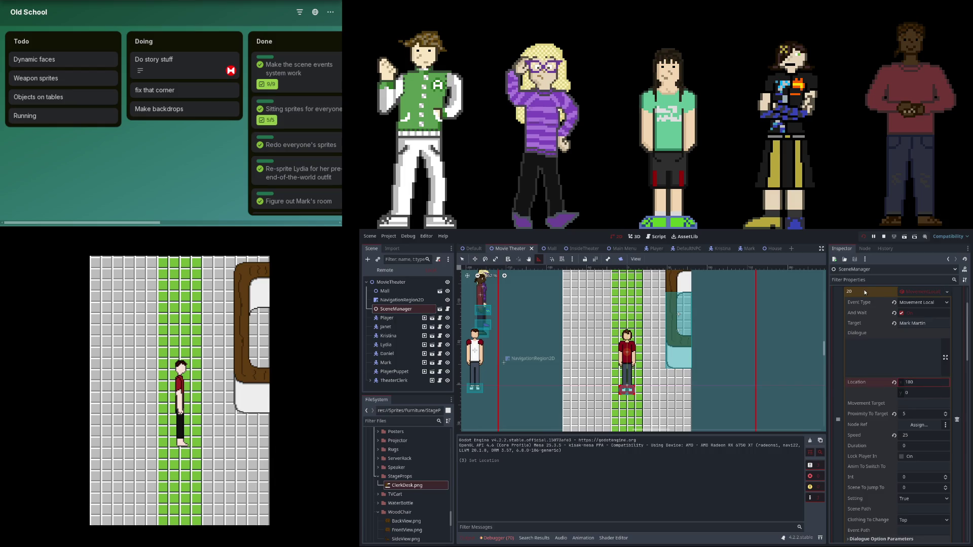
{"action": "left_click", "coordinate": [862, 236]}
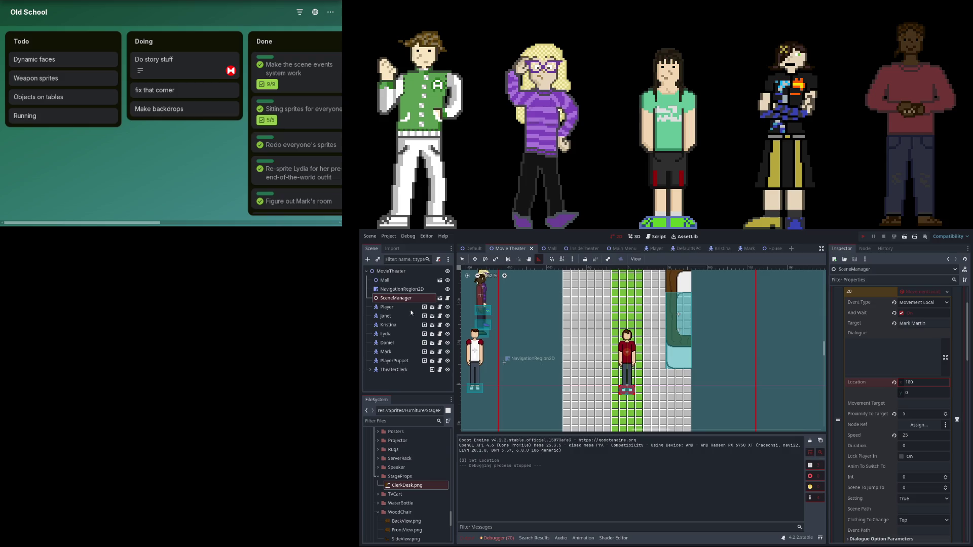
{"action": "left_click", "coordinate": [862, 236]}
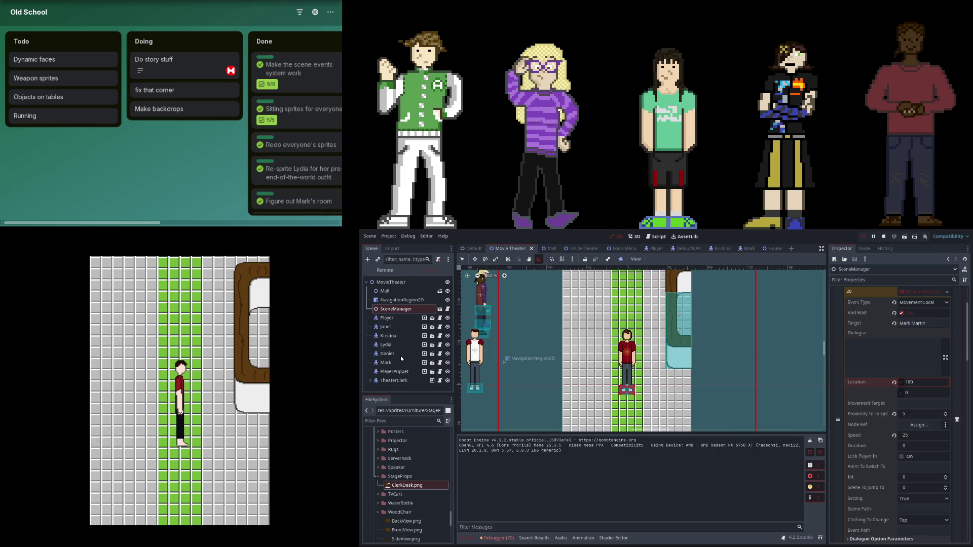
Inspect the Player node's properties and walk the player in the running game.
{"action": "left_click", "coordinate": [391, 317]}
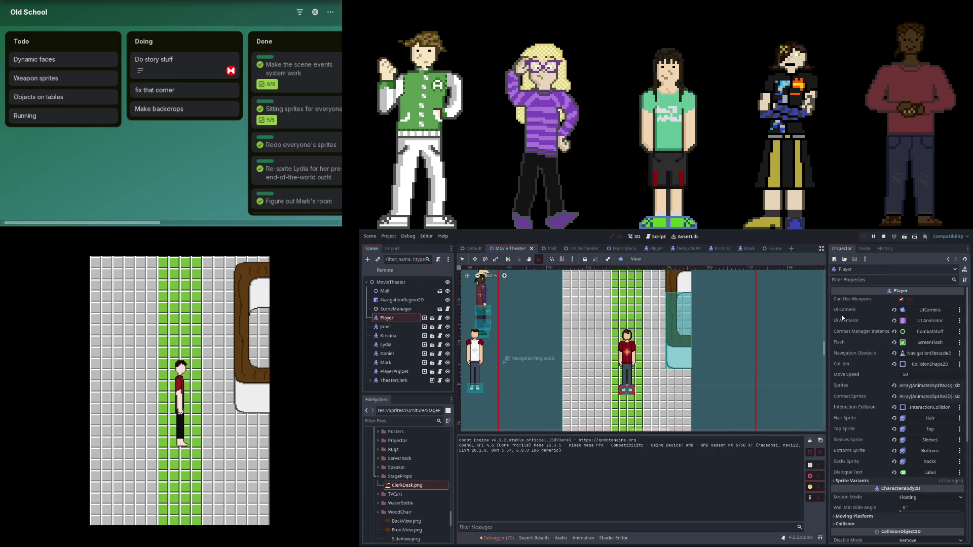
{"action": "scroll", "coordinate": [842, 319], "scroll_direction": "down", "scroll_amount": 5}
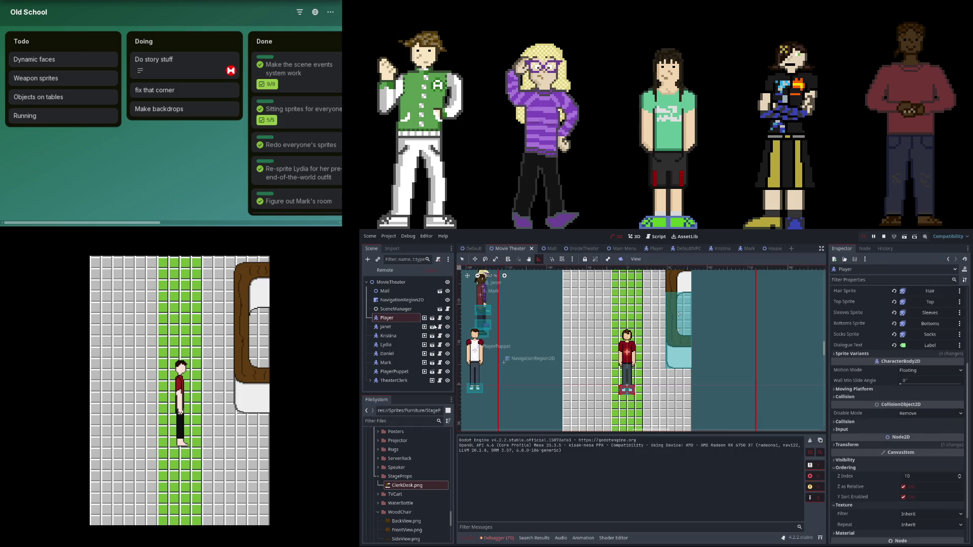
{"action": "key", "text": "Up"}
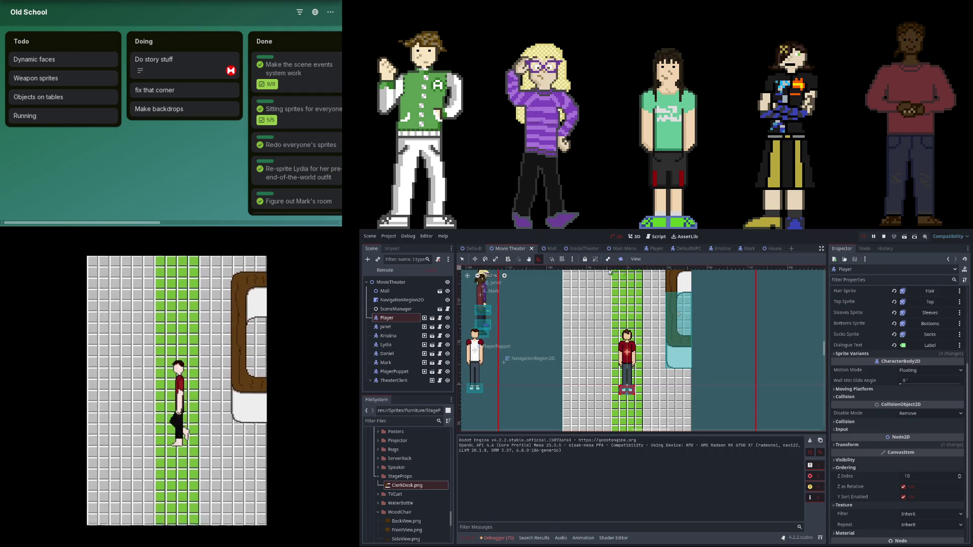
Search the Player script for 'walkanims' and jump to the next match.
{"action": "left_click", "coordinate": [656, 236]}
{"action": "left_click", "coordinate": [565, 318]}
{"action": "key", "text": "ctrl+f"}
{"action": "scroll", "coordinate": [477, 314], "scroll_direction": "down", "scroll_amount": 5}
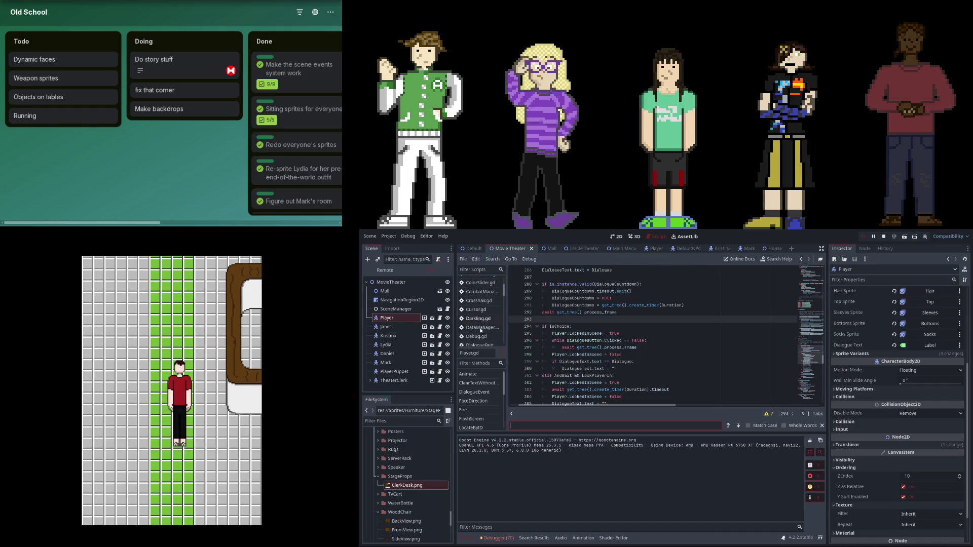
{"action": "scroll", "coordinate": [485, 322], "scroll_direction": "down", "scroll_amount": 2}
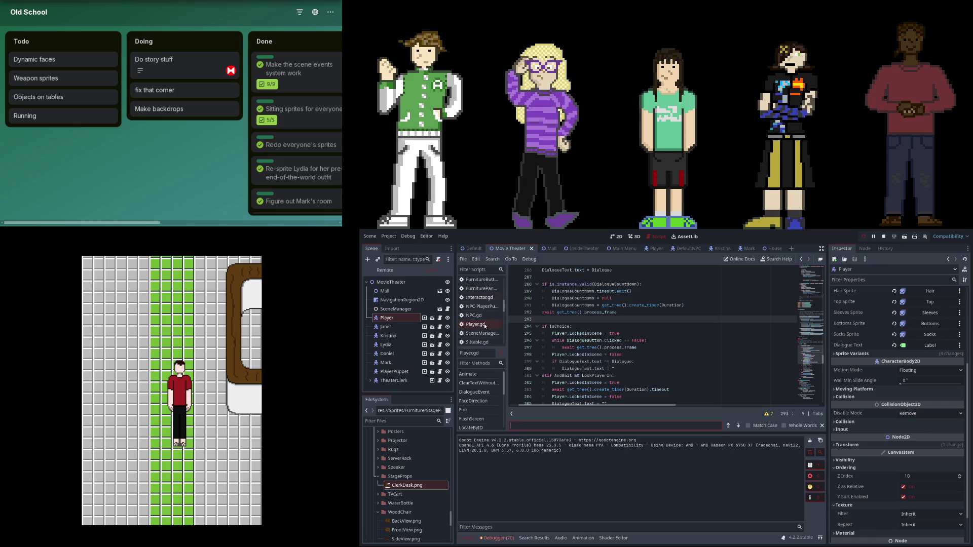
{"action": "type", "text": "walk"}
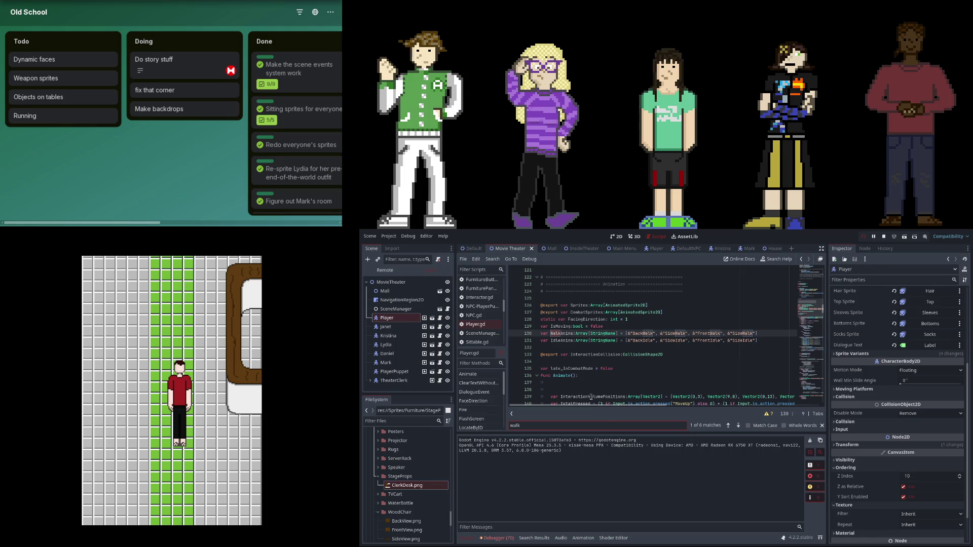
{"action": "type", "text": "anims"}
{"action": "left_click", "coordinate": [738, 426]}
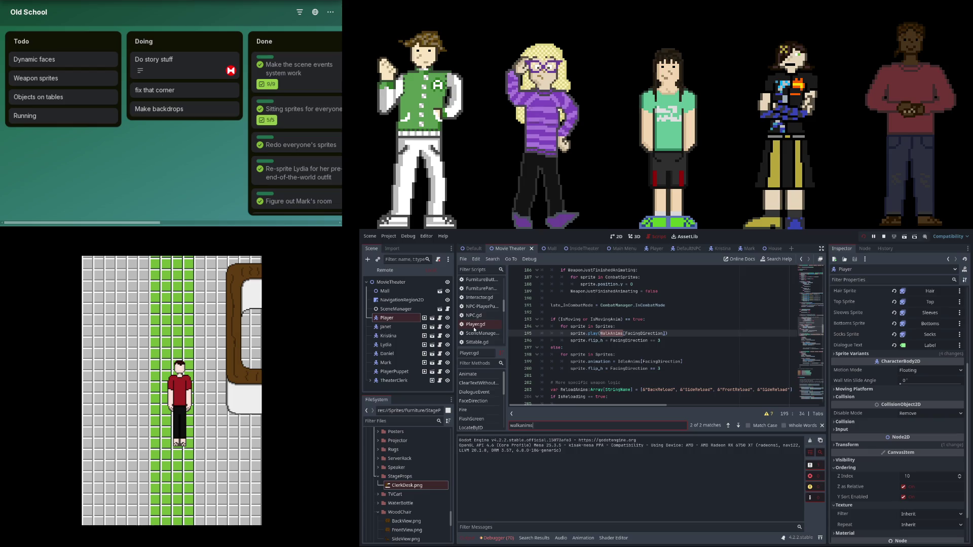
Open the NPC-PlayerPuppet script and step through its WalkAnims matches.
{"action": "left_click", "coordinate": [483, 307]}
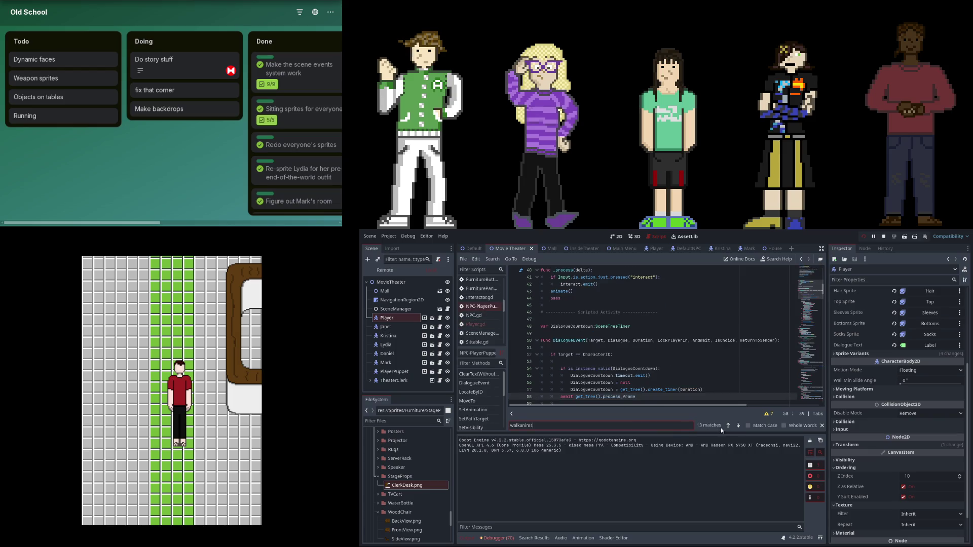
{"action": "left_click", "coordinate": [737, 426]}
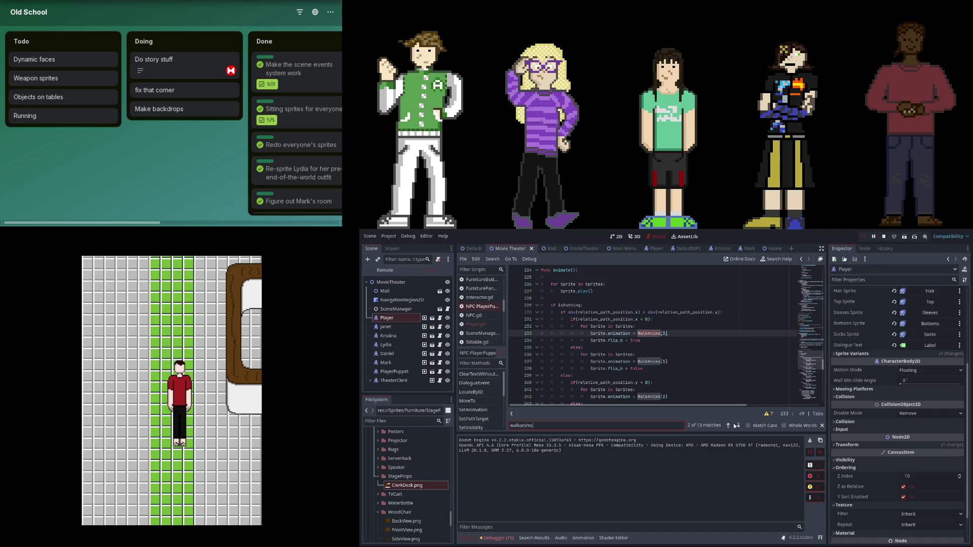
{"action": "left_click", "coordinate": [738, 426]}
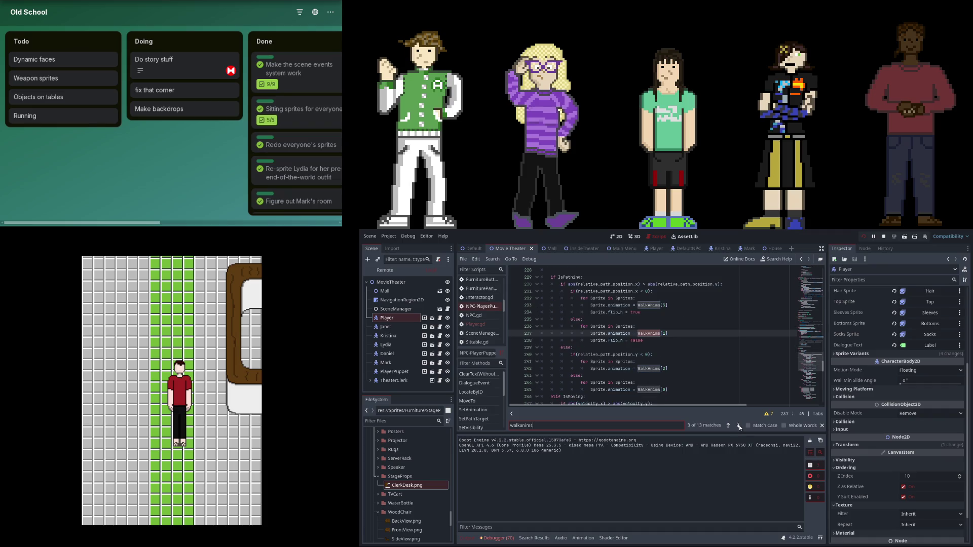
{"action": "left_click", "coordinate": [738, 426]}
{"action": "left_click", "coordinate": [738, 427]}
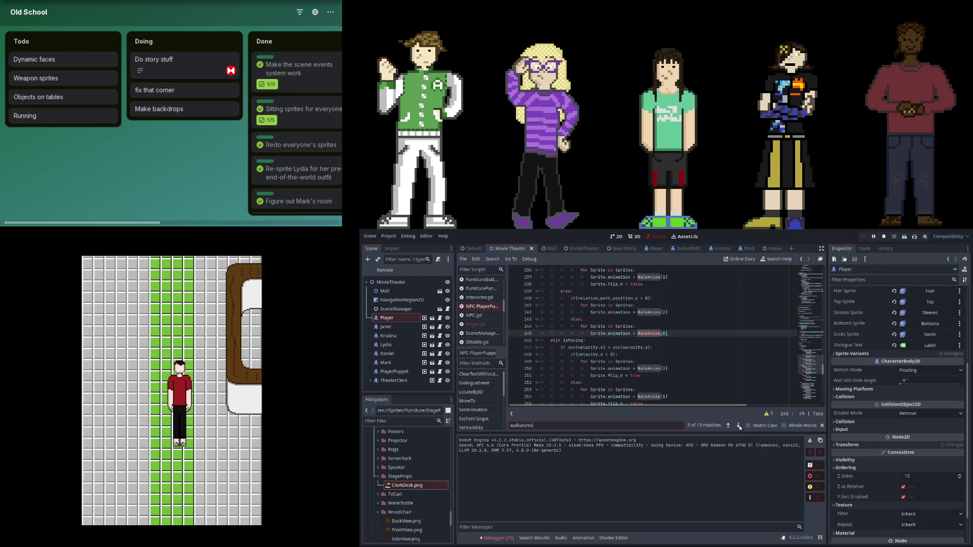
{"action": "scroll", "coordinate": [648, 354], "scroll_direction": "up", "scroll_amount": 1}
Copy Sprite.flip_h = false and paste it on new lines after lines 242 and 246.
{"action": "left_click_drag", "start_coordinate": [594, 306], "coordinate": [649, 306]}
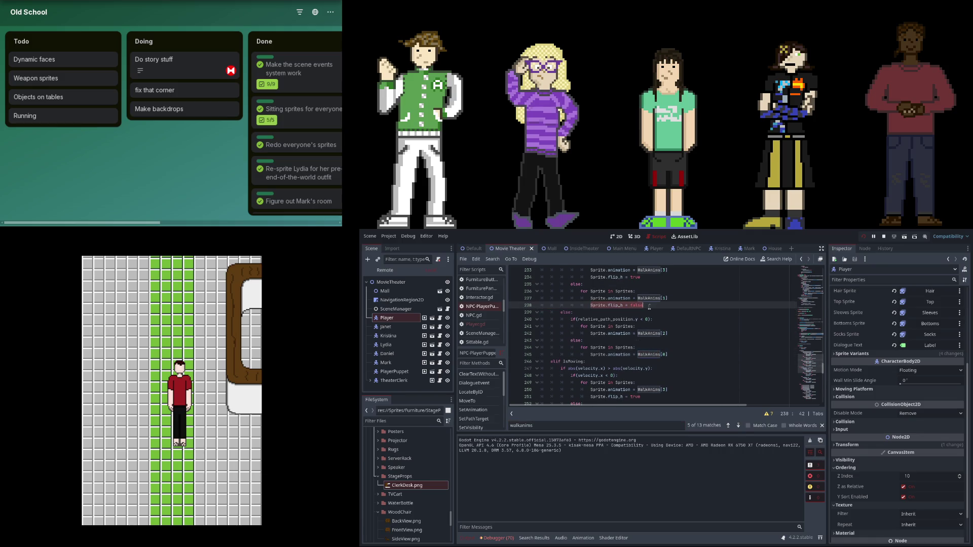
{"action": "key", "text": "ctrl+c"}
{"action": "left_click", "coordinate": [680, 335]}
{"action": "key", "text": "Return"}
{"action": "key", "text": "ctrl+v"}
{"action": "left_click", "coordinate": [681, 364]}
{"action": "key", "text": "Return"}
{"action": "key", "text": "ctrl+v"}
Paste Sprite.flip_h = false on new lines after lines 261 and 265.
{"action": "scroll", "coordinate": [678, 363], "scroll_direction": "down", "scroll_amount": 3}
{"action": "scroll", "coordinate": [675, 369], "scroll_direction": "down", "scroll_amount": 3}
{"action": "left_click", "coordinate": [674, 341]}
{"action": "key", "text": "Return"}
{"action": "key", "text": "ctrl+v"}
{"action": "left_click", "coordinate": [682, 369]}
{"action": "key", "text": "Return"}
{"action": "key", "text": "ctrl+v"}
{"action": "scroll", "coordinate": [675, 373], "scroll_direction": "down", "scroll_amount": 3}
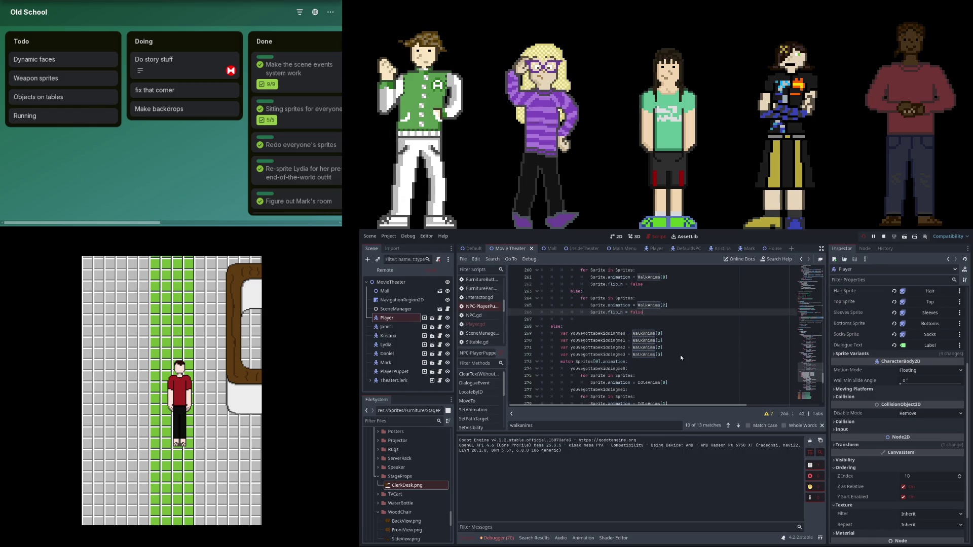
{"action": "scroll", "coordinate": [679, 362], "scroll_direction": "down", "scroll_amount": 5}
Stop the running game, review the edited animation code, and relaunch the playtest.
{"action": "key", "text": "F8"}
{"action": "scroll", "coordinate": [678, 360], "scroll_direction": "up", "scroll_amount": 1}
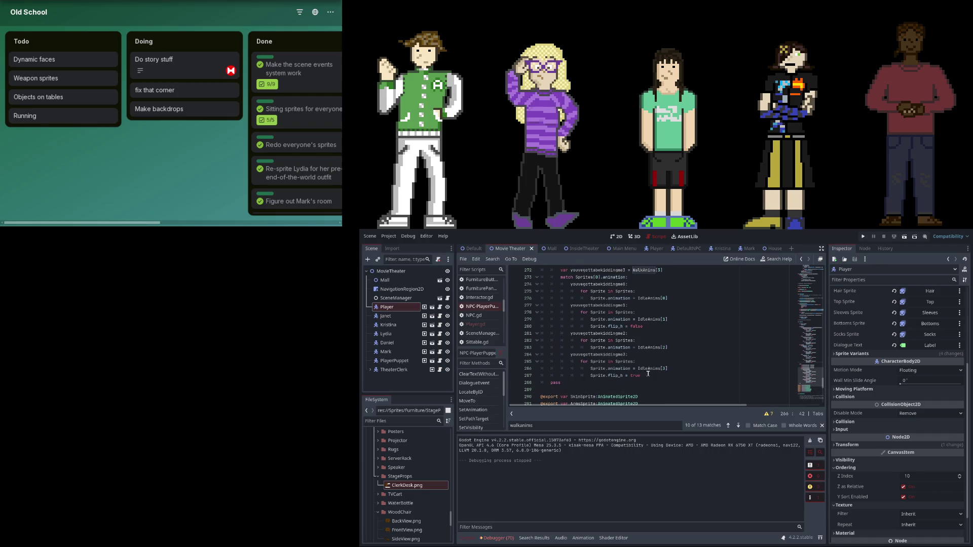
{"action": "scroll", "coordinate": [645, 374], "scroll_direction": "up", "scroll_amount": 1}
{"action": "scroll", "coordinate": [643, 373], "scroll_direction": "up", "scroll_amount": 2}
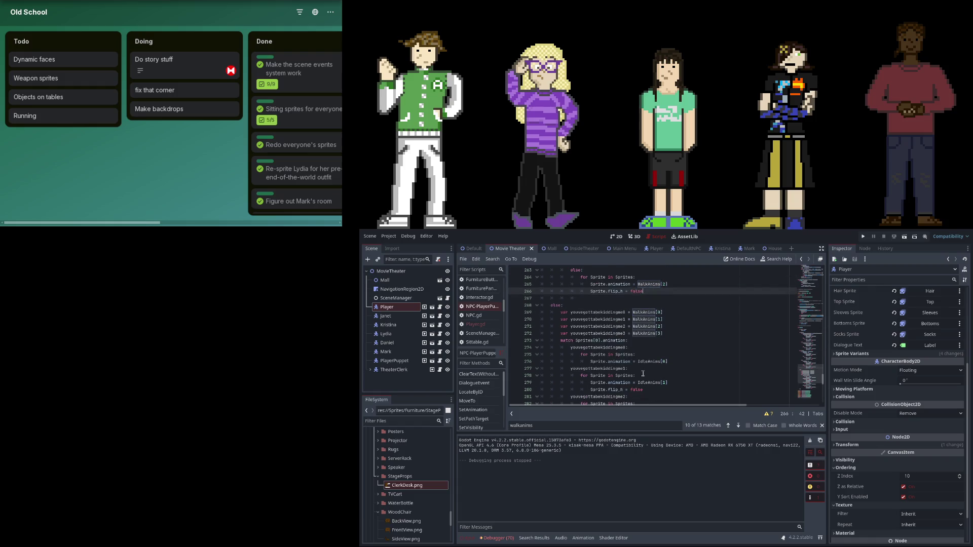
{"action": "scroll", "coordinate": [638, 373], "scroll_direction": "down", "scroll_amount": 3}
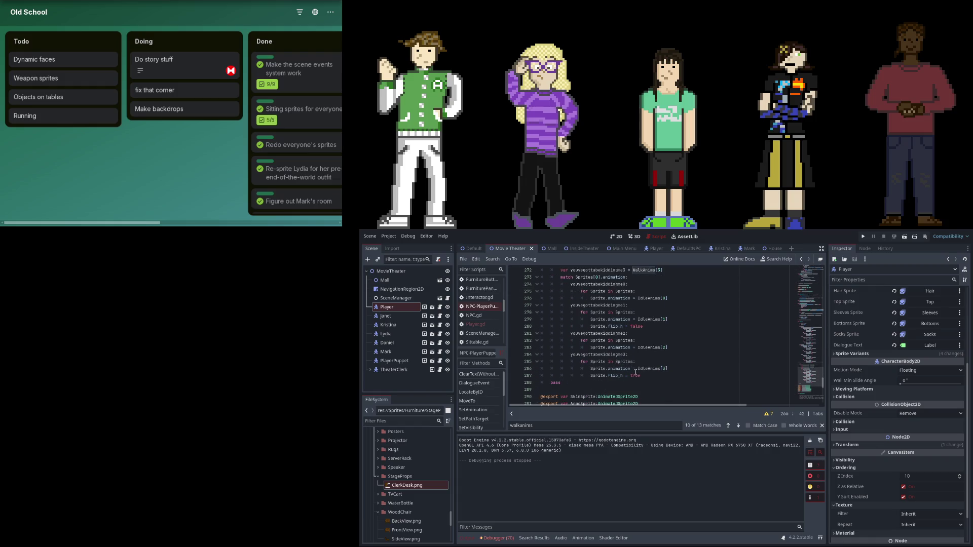
{"action": "scroll", "coordinate": [635, 381], "scroll_direction": "down", "scroll_amount": 10}
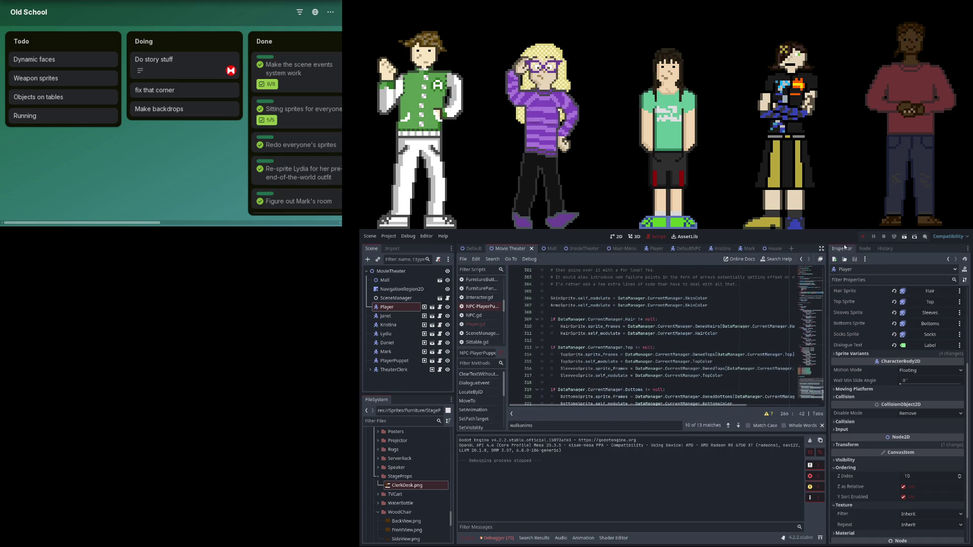
{"action": "key", "text": "F5"}
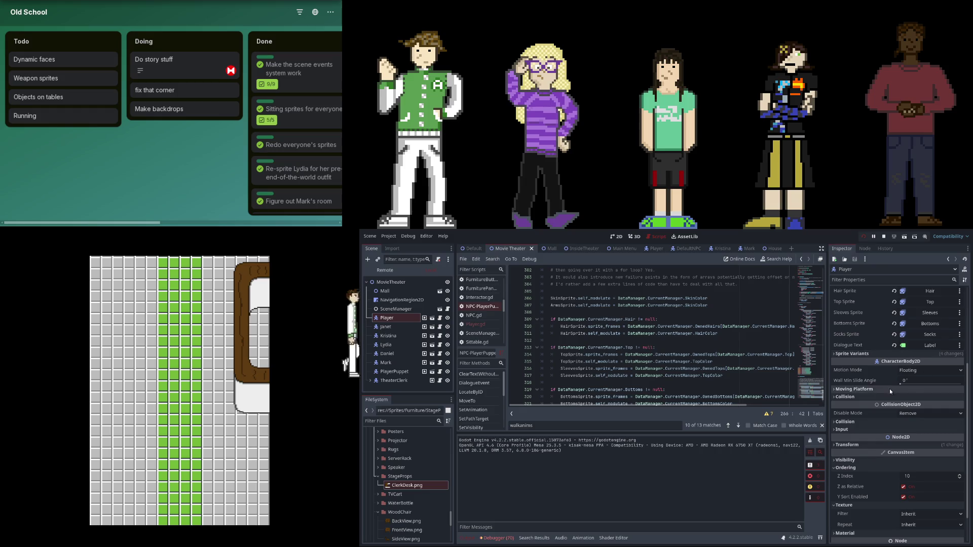
Let the relaunched game play the Movie Theater cutscene through to its end.
{"action": "scroll", "coordinate": [889, 388], "scroll_direction": "up", "scroll_amount": 5}
{"action": "scroll", "coordinate": [658, 307], "scroll_direction": "up", "scroll_amount": 2}
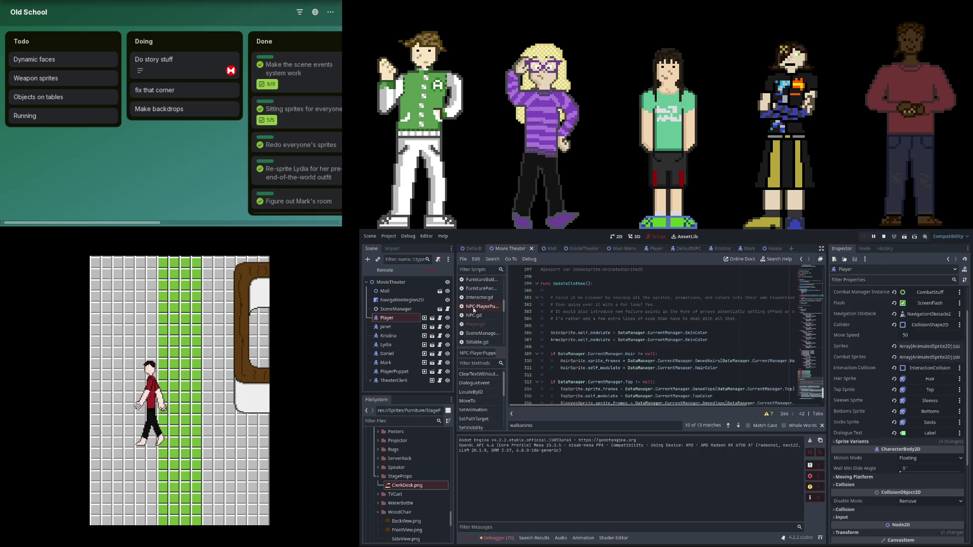
Switch to the Remote scene tree, expand Movie Theater and select the running PlayerPuppet.
{"action": "left_click", "coordinate": [400, 372]}
{"action": "scroll", "coordinate": [575, 320], "scroll_direction": "down", "scroll_amount": 2}
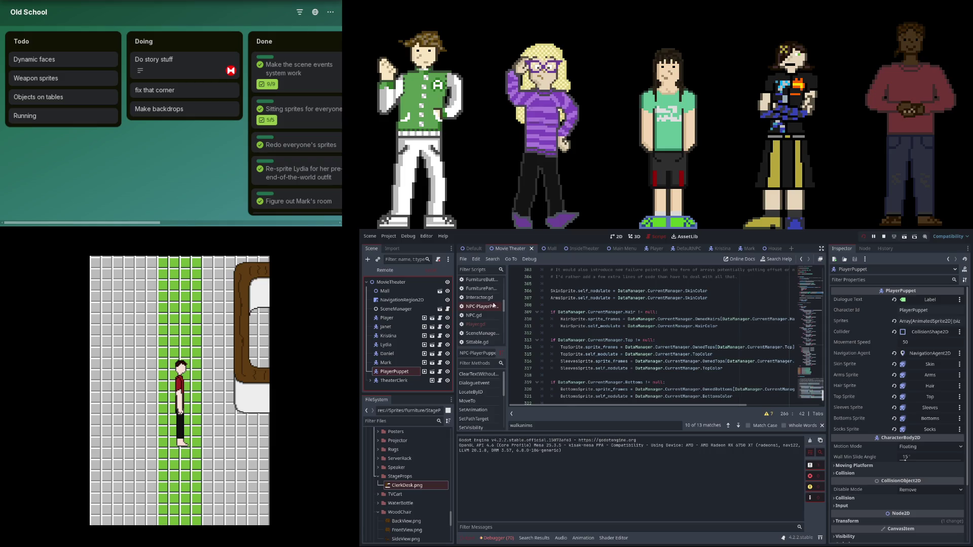
{"action": "left_click", "coordinate": [393, 272]}
{"action": "left_click", "coordinate": [369, 290]}
{"action": "left_click", "coordinate": [394, 377]}
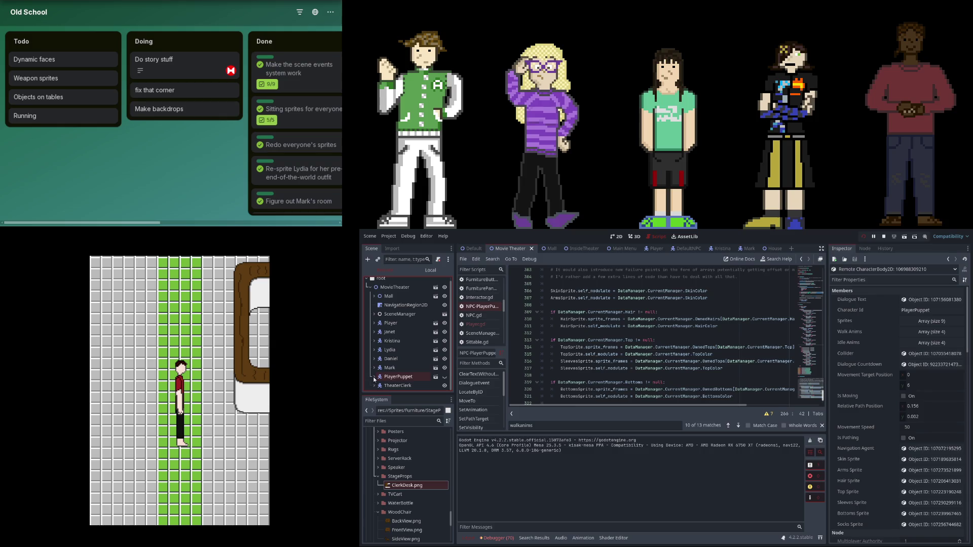
{"action": "scroll", "coordinate": [390, 370], "scroll_direction": "down", "scroll_amount": 2}
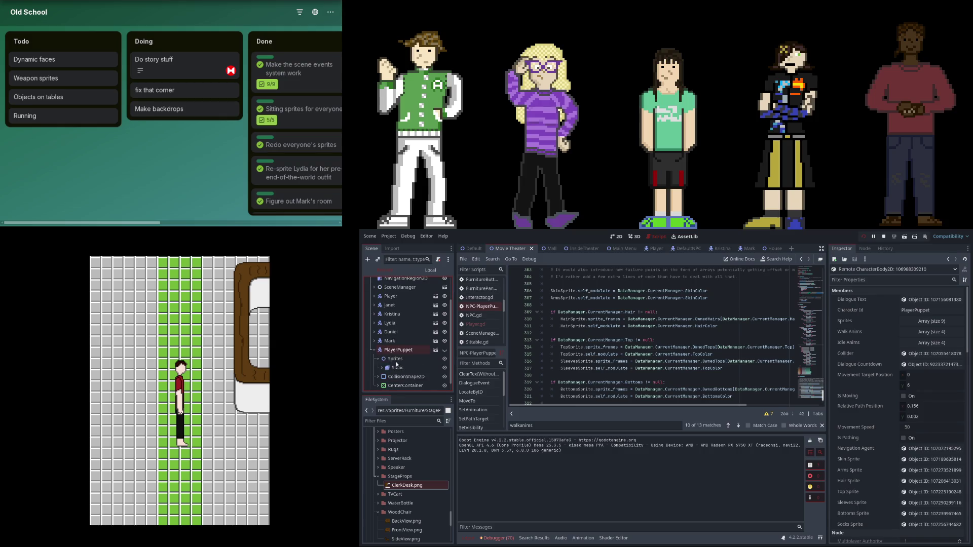
Inspect the puppet's live sprite layers, including arms and top, then stop and relaunch the game.
{"action": "left_click", "coordinate": [397, 366]}
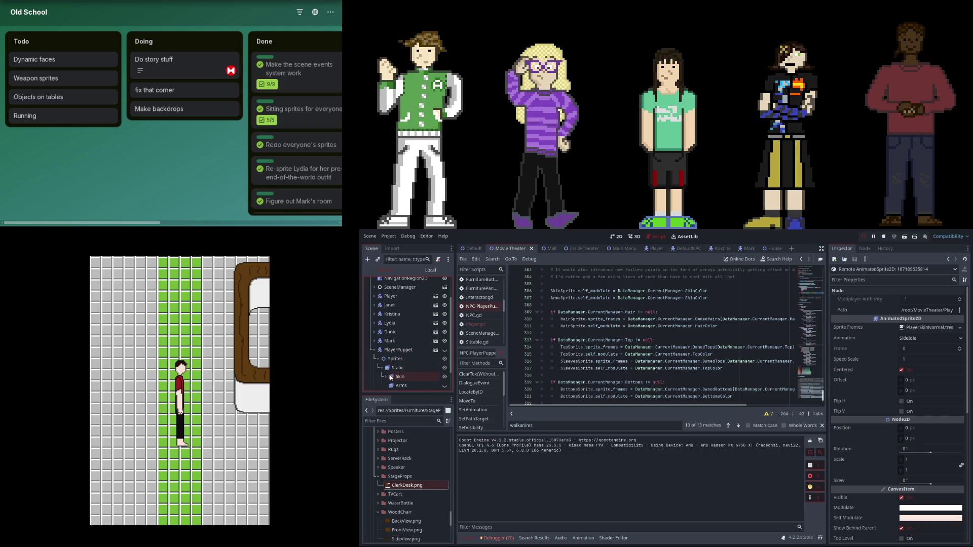
{"action": "scroll", "coordinate": [400, 387], "scroll_direction": "down", "scroll_amount": 2}
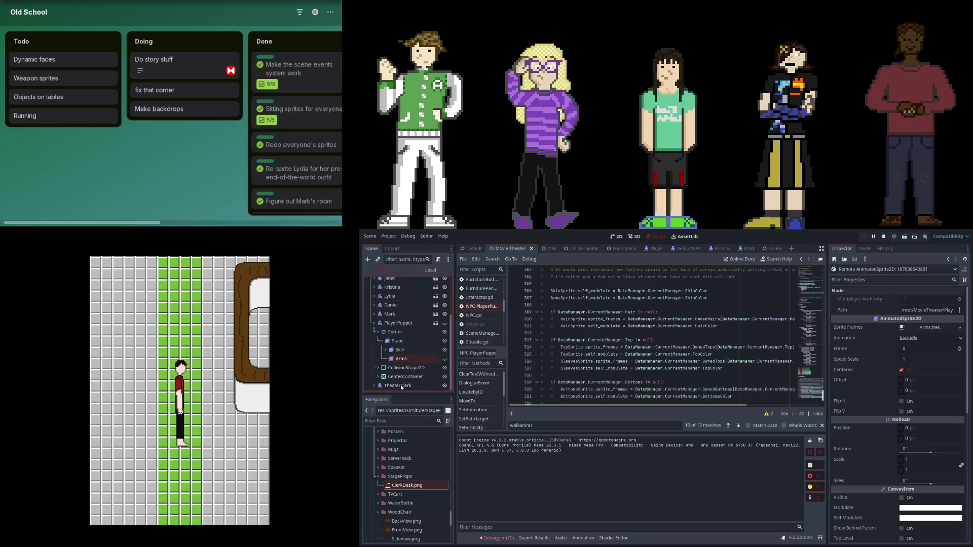
{"action": "left_click", "coordinate": [422, 368]}
{"action": "left_click", "coordinate": [395, 357]}
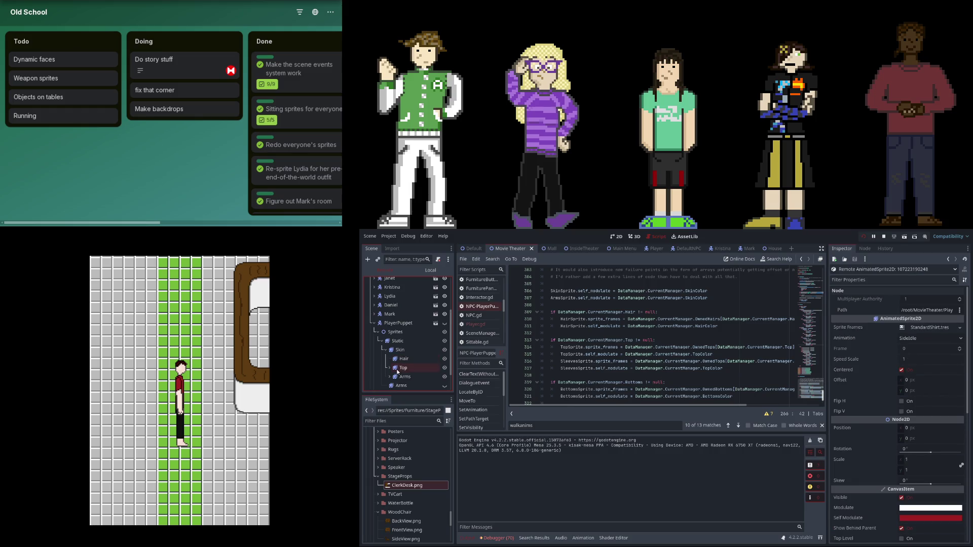
{"action": "scroll", "coordinate": [398, 371], "scroll_direction": "down", "scroll_amount": 1}
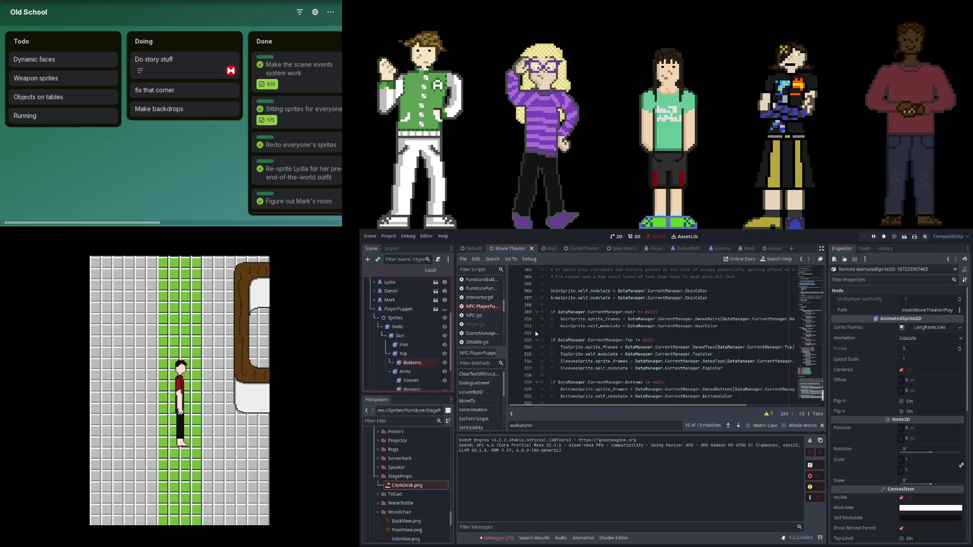
{"action": "left_click", "coordinate": [865, 239]}
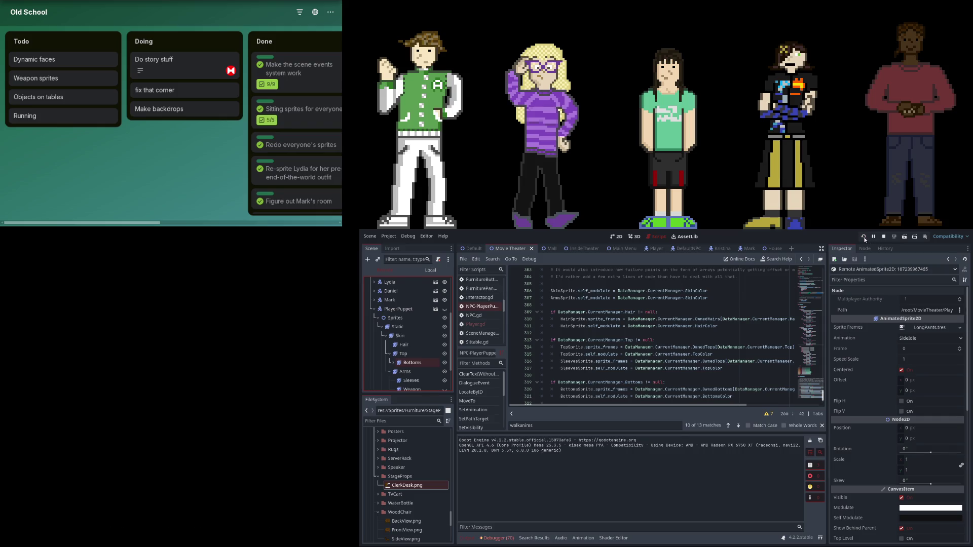
{"action": "key", "text": "F5"}
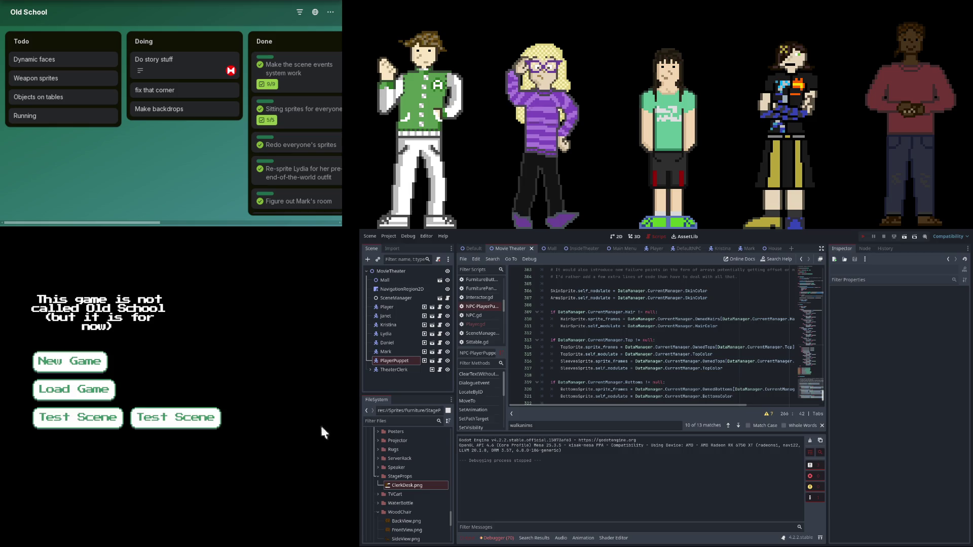
Start Test Scene from the game menu and open PlayerPuppet in its own editor tab.
{"action": "left_click", "coordinate": [204, 423]}
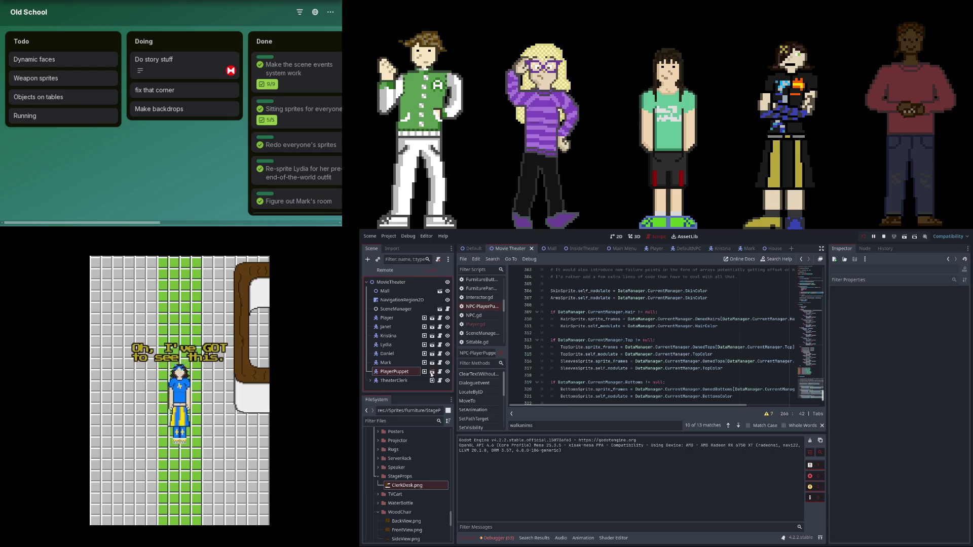
{"action": "left_click", "coordinate": [424, 372]}
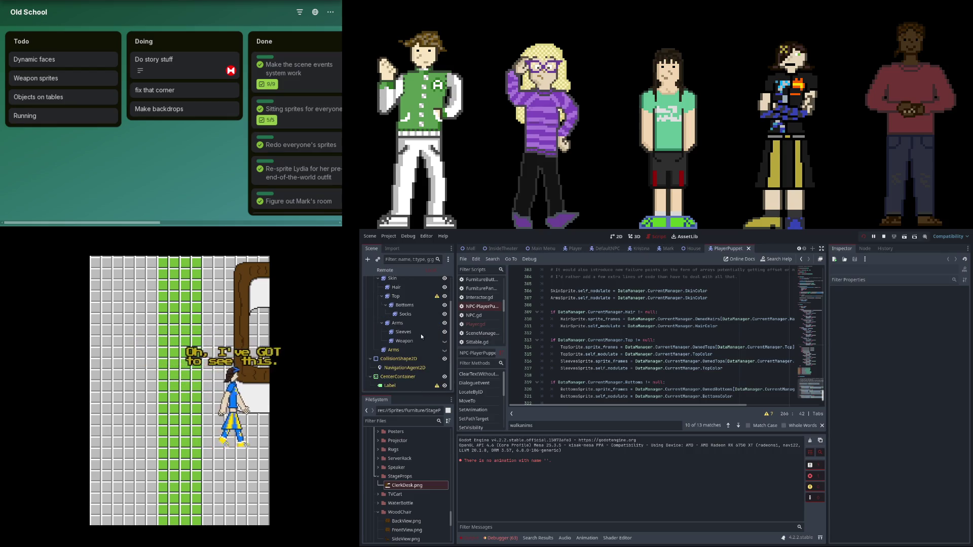
Inspect the Static sprite's animations, then select the PlayerPuppet root to show its properties.
{"action": "left_click", "coordinate": [407, 300]}
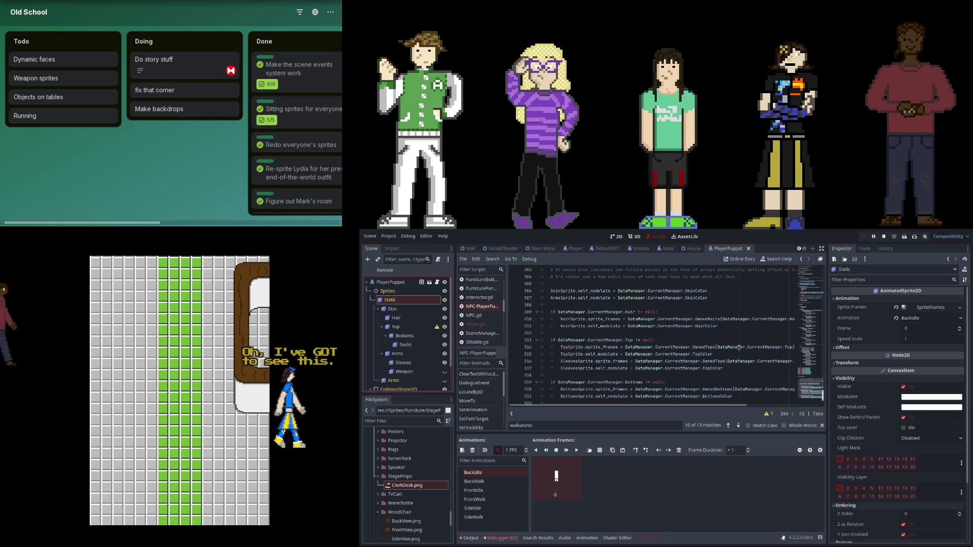
{"action": "scroll", "coordinate": [900, 377], "scroll_direction": "down", "scroll_amount": 3}
{"action": "scroll", "coordinate": [900, 376], "scroll_direction": "up", "scroll_amount": 3}
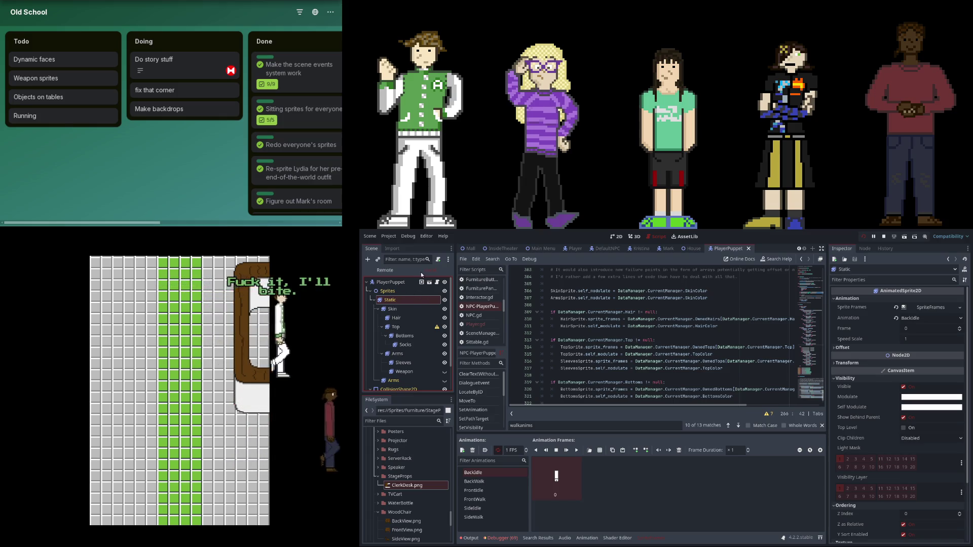
{"action": "left_click", "coordinate": [403, 283]}
{"action": "scroll", "coordinate": [406, 329], "scroll_direction": "down", "scroll_amount": 1}
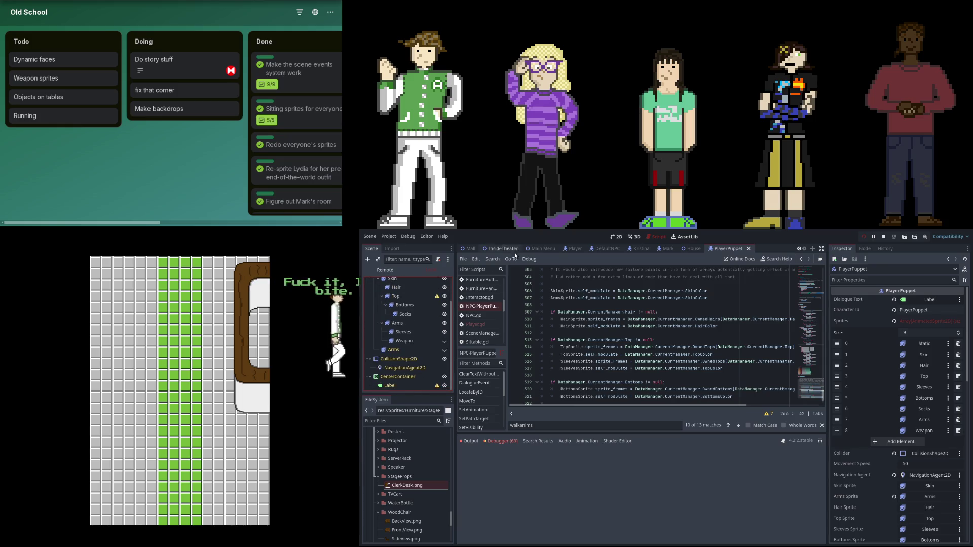
Return to the Movie Theater scene and select SceneManager to show its event list.
{"action": "scroll", "coordinate": [491, 248], "scroll_direction": "up", "scroll_amount": 2}
{"action": "left_click", "coordinate": [491, 248]}
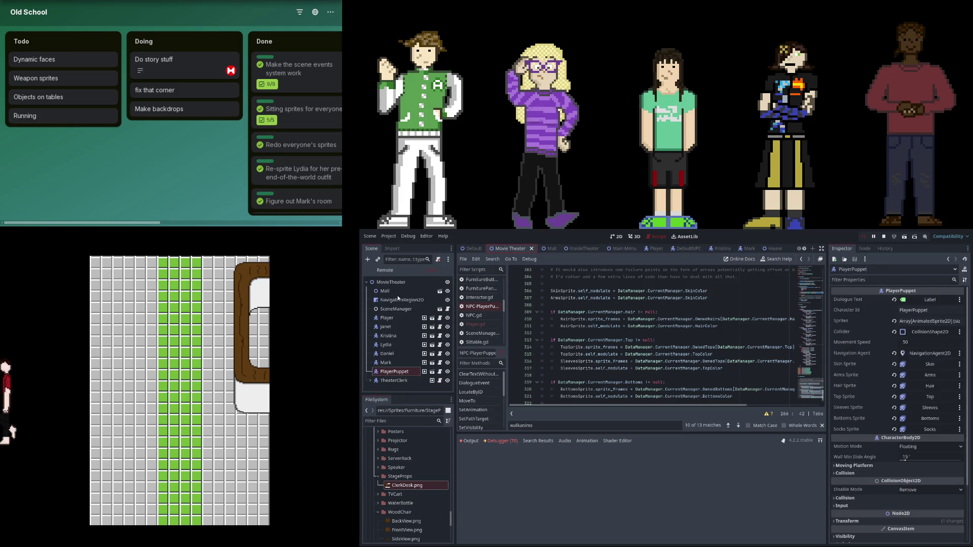
{"action": "left_click", "coordinate": [396, 310]}
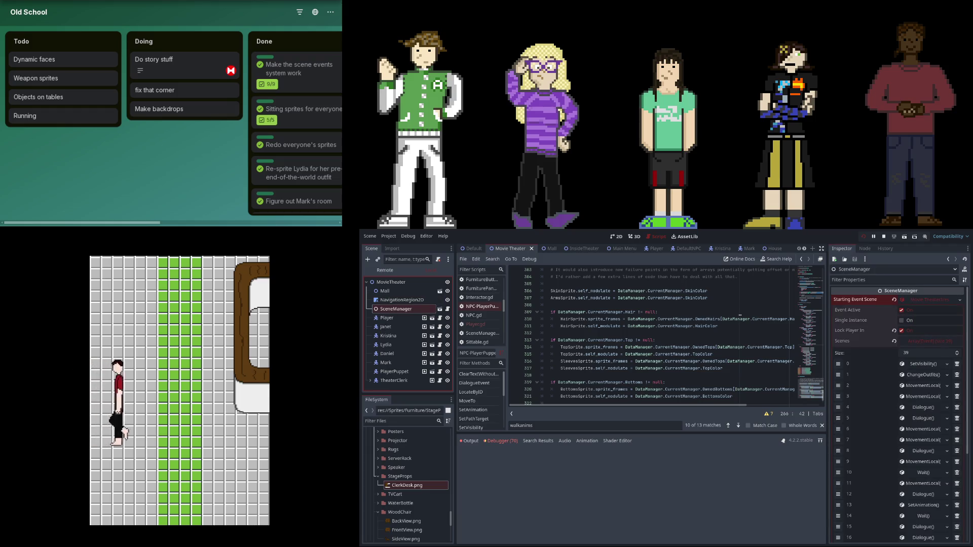
Check events 3, 2, the outfit-change event 1 and event 6, then go to the last page.
{"action": "left_click", "coordinate": [919, 353]}
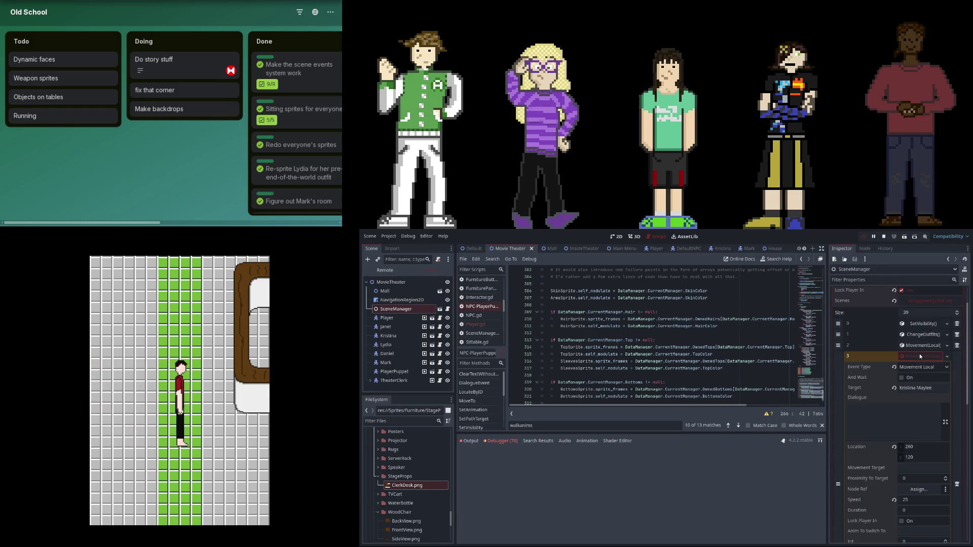
{"action": "left_click", "coordinate": [920, 354]}
{"action": "left_click", "coordinate": [922, 348]}
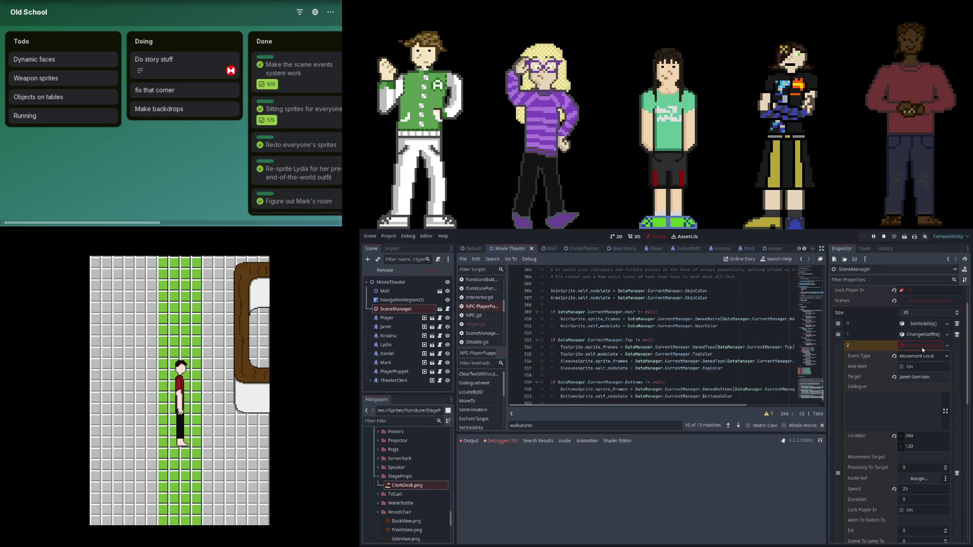
{"action": "left_click", "coordinate": [922, 348]}
{"action": "left_click", "coordinate": [920, 335]}
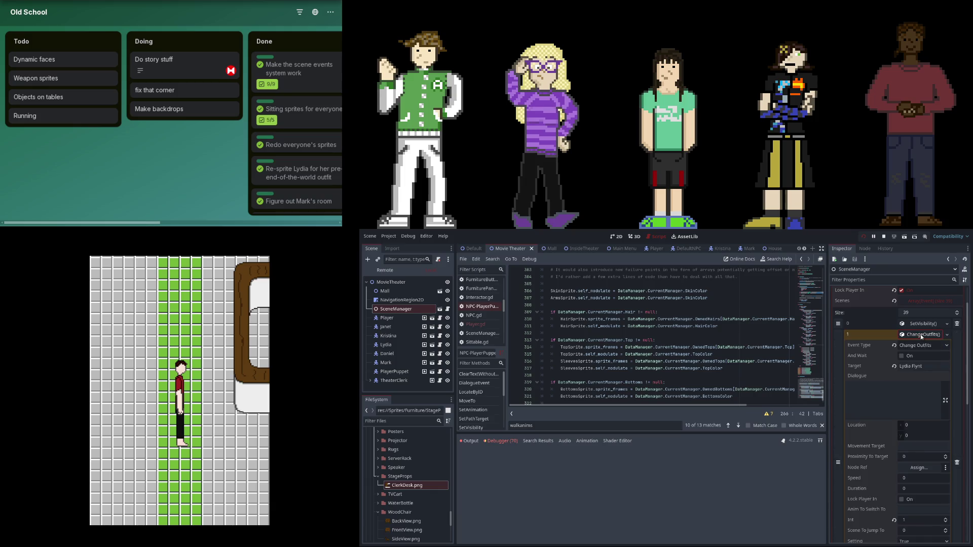
{"action": "left_click", "coordinate": [920, 333]}
{"action": "left_click", "coordinate": [927, 393]}
{"action": "left_click", "coordinate": [926, 392]}
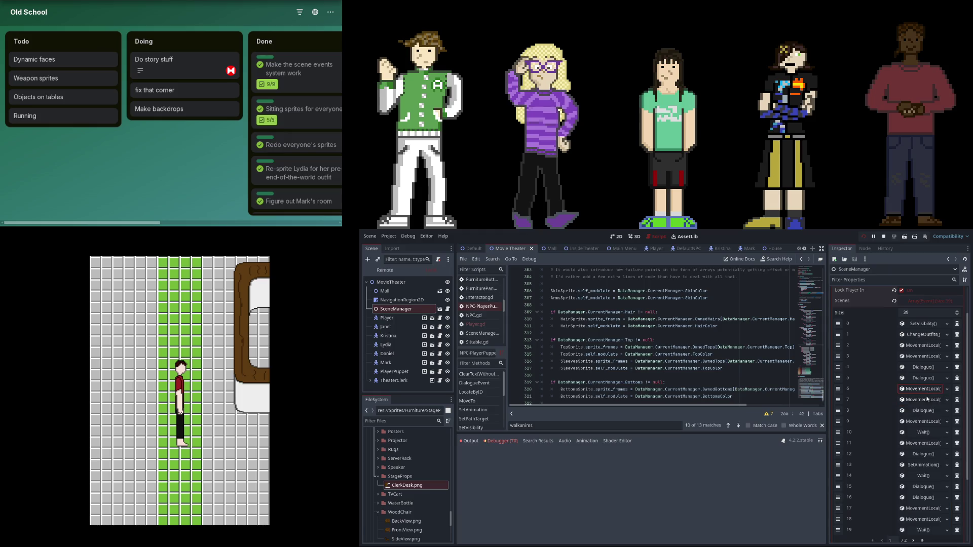
{"action": "scroll", "coordinate": [926, 401], "scroll_direction": "down", "scroll_amount": 3}
{"action": "left_click", "coordinate": [913, 446]}
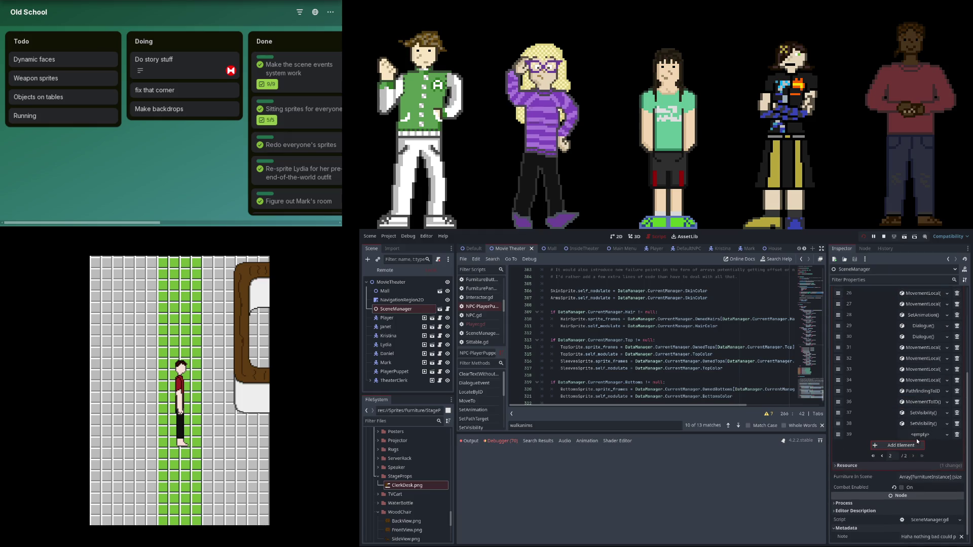
Review Wait event 39 and movement event 20's settings, then return to the first event page.
{"action": "left_click", "coordinate": [920, 436]}
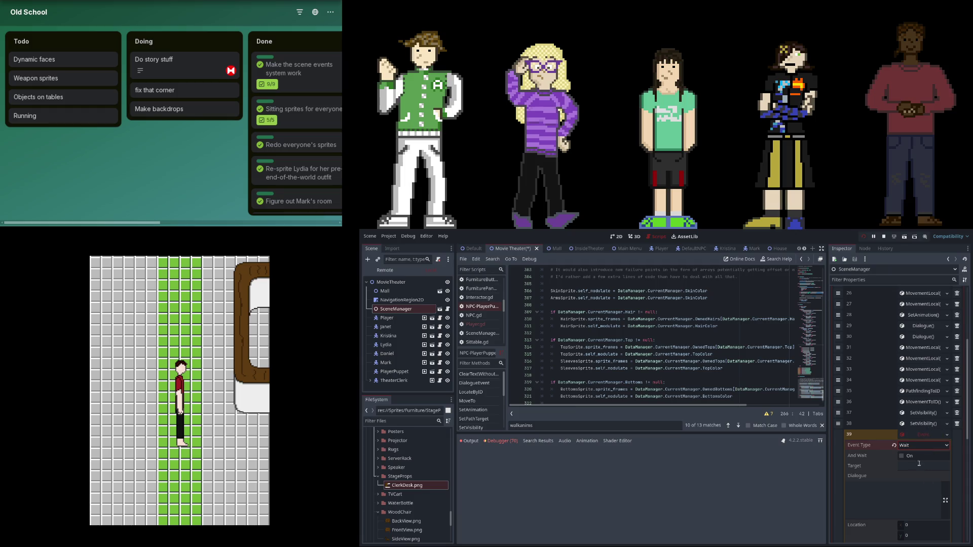
{"action": "scroll", "coordinate": [919, 462], "scroll_direction": "down", "scroll_amount": 5}
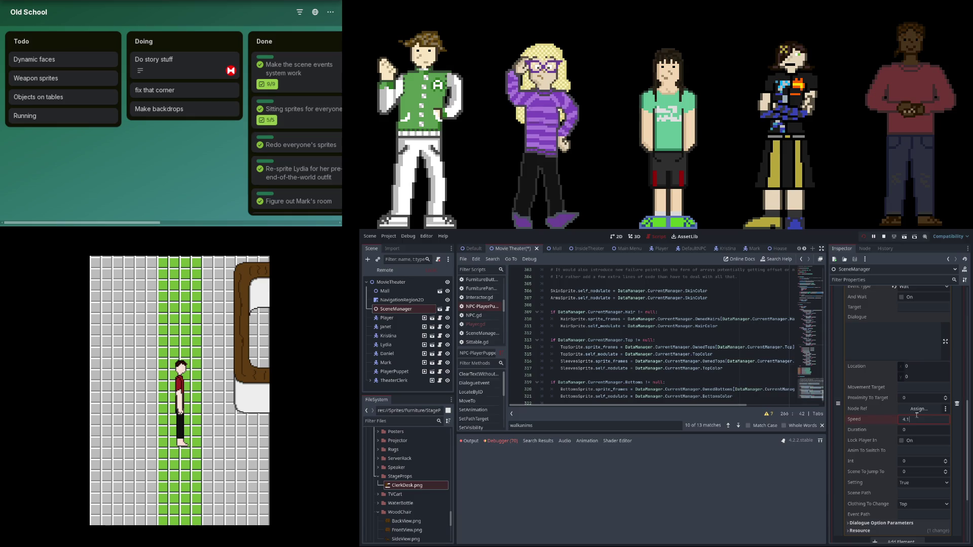
{"action": "scroll", "coordinate": [917, 415], "scroll_direction": "up", "scroll_amount": 4}
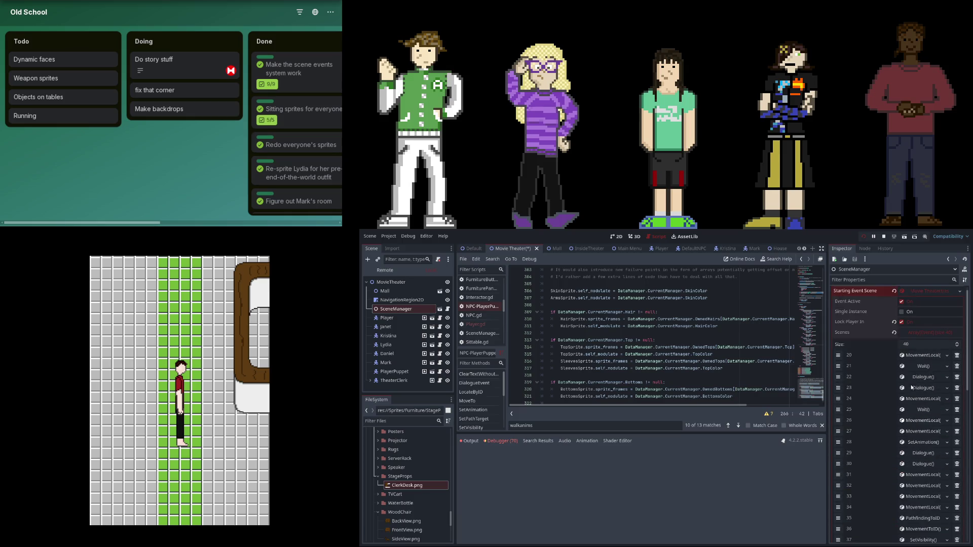
{"action": "left_click", "coordinate": [912, 403]}
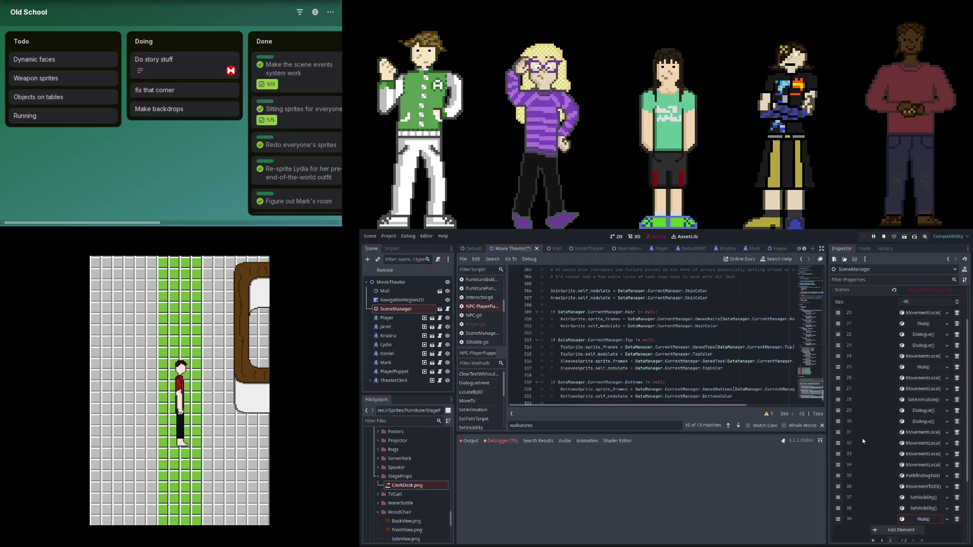
{"action": "left_click", "coordinate": [919, 313]}
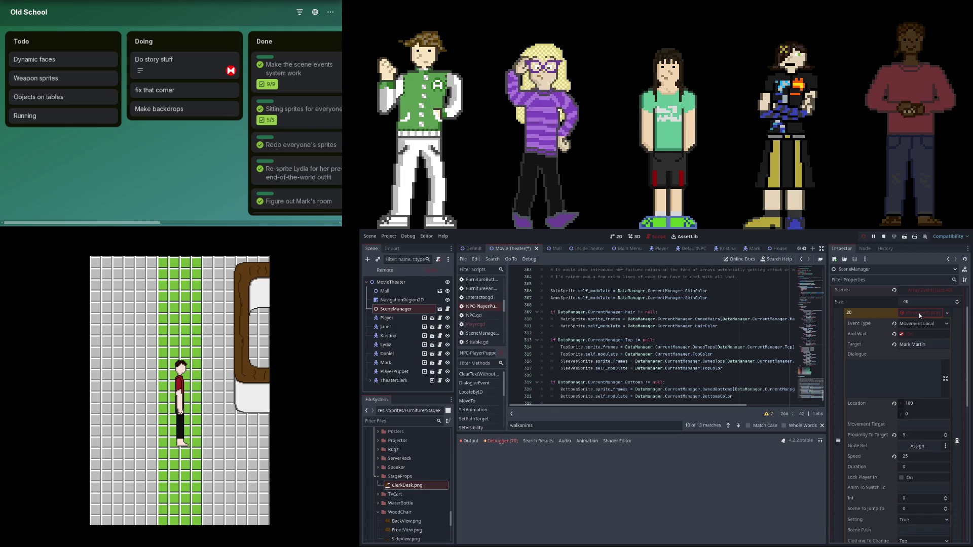
{"action": "left_click", "coordinate": [919, 313]}
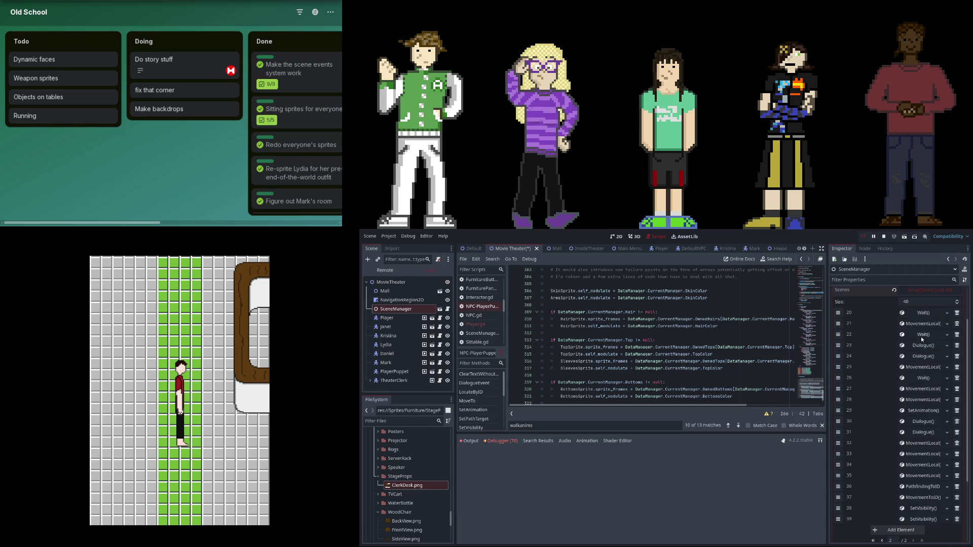
{"action": "left_click", "coordinate": [883, 541]}
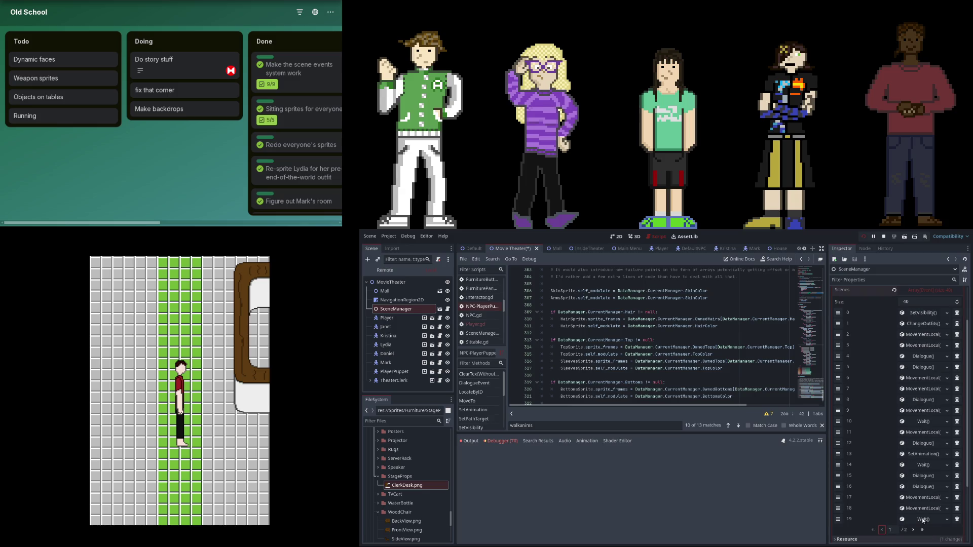
Review Wait event 19 and movement event 18, then go to the second event page.
{"action": "left_click", "coordinate": [924, 519]}
{"action": "scroll", "coordinate": [926, 408], "scroll_direction": "down", "scroll_amount": 2}
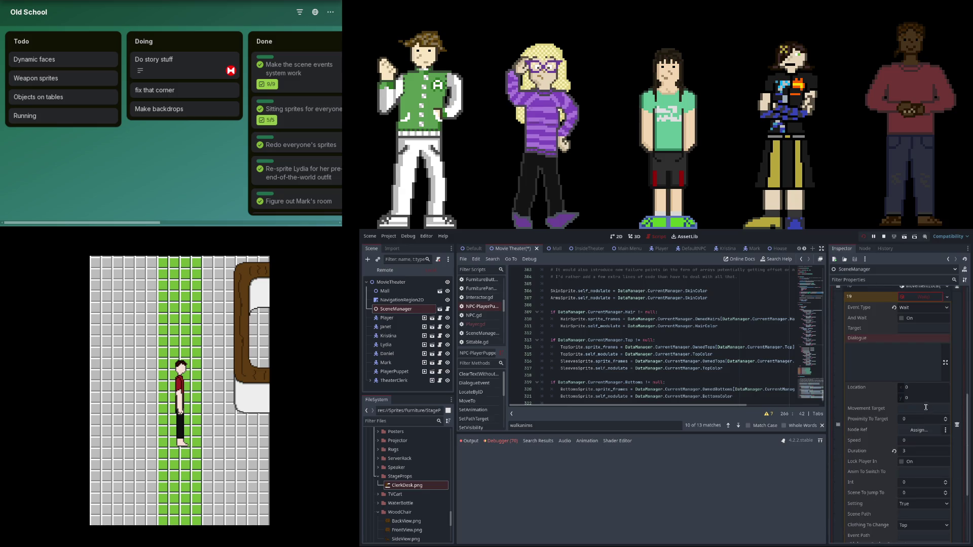
{"action": "left_click", "coordinate": [918, 358]}
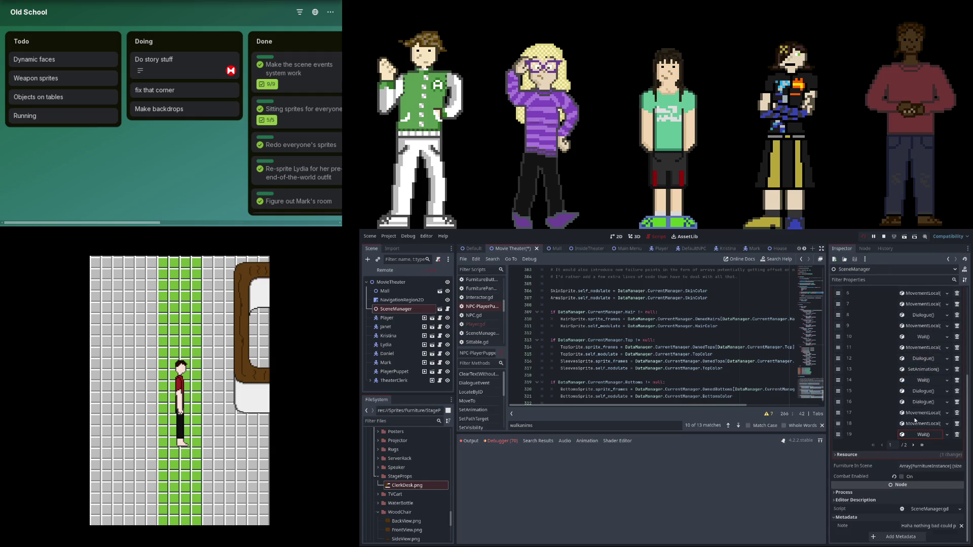
{"action": "left_click", "coordinate": [917, 425]}
{"action": "left_click", "coordinate": [917, 424]}
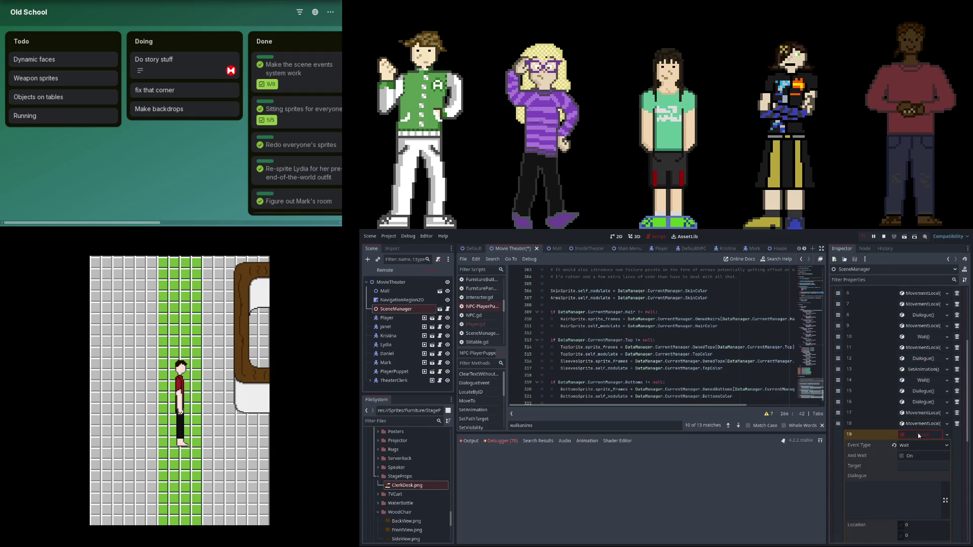
{"action": "left_click", "coordinate": [913, 455]}
Check Wait event 26 and event 27's movement settings.
{"action": "scroll", "coordinate": [913, 375], "scroll_direction": "up", "scroll_amount": 3}
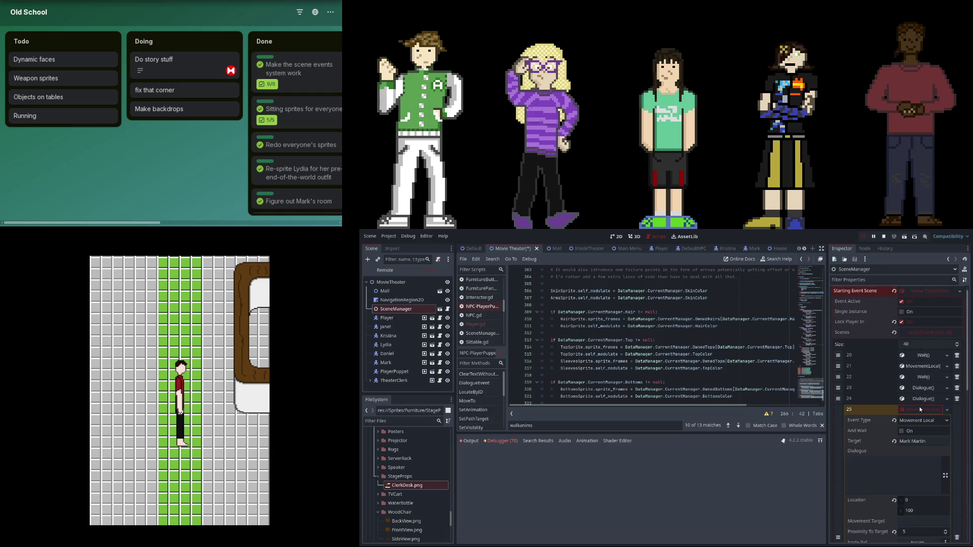
{"action": "left_click", "coordinate": [920, 421]}
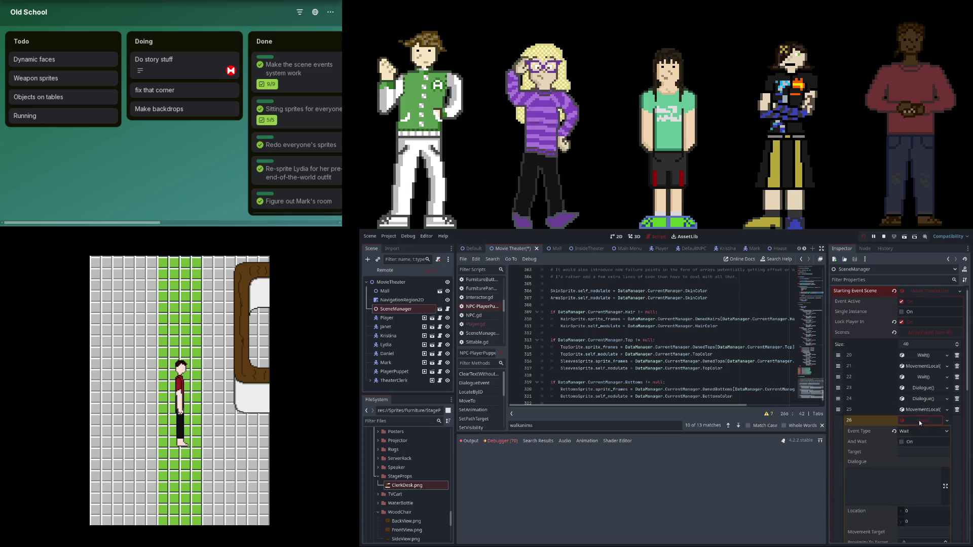
{"action": "scroll", "coordinate": [920, 421], "scroll_direction": "down", "scroll_amount": 2}
{"action": "left_click", "coordinate": [922, 357]}
{"action": "left_click", "coordinate": [922, 368]}
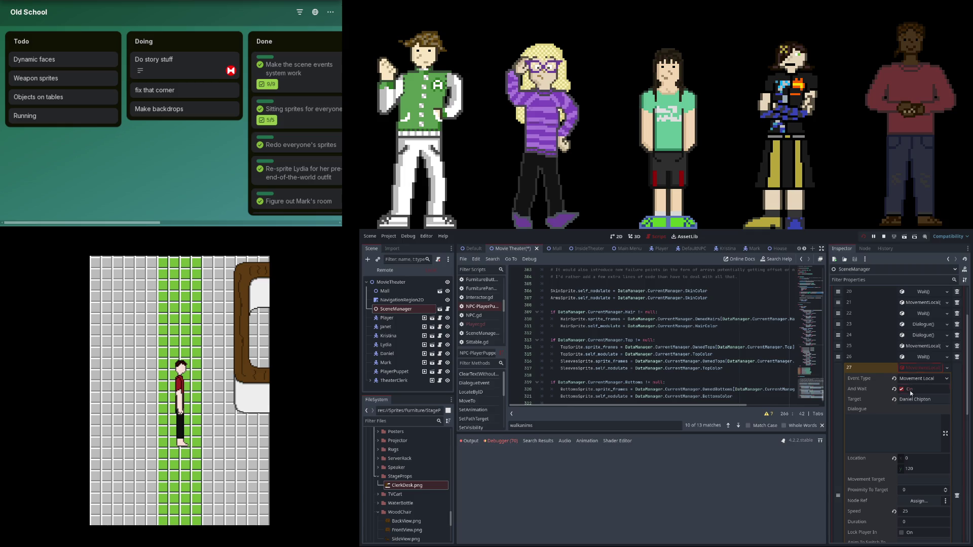
{"action": "left_click", "coordinate": [916, 369]}
{"action": "scroll", "coordinate": [885, 360], "scroll_direction": "up", "scroll_amount": 2}
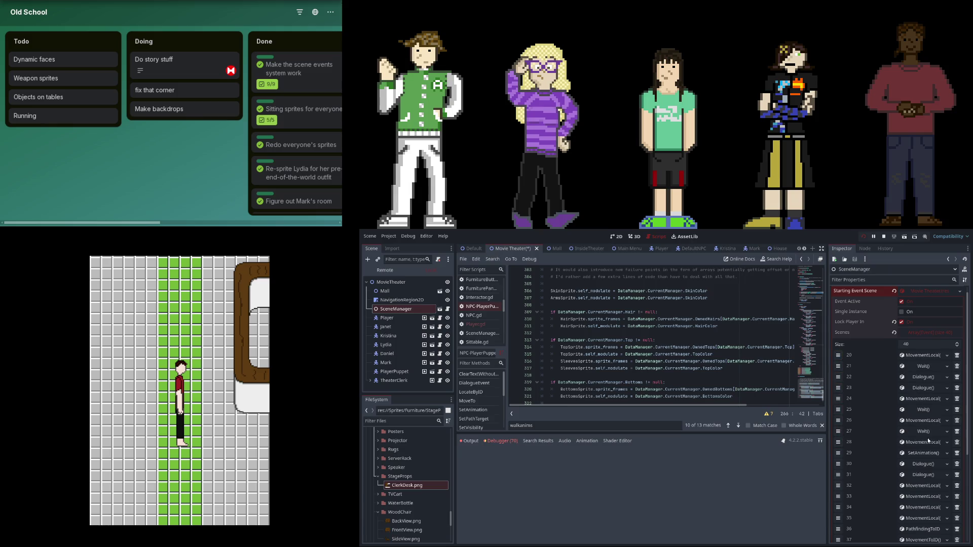
Review the relocated Wait event 27 and the following event 28.
{"action": "left_click", "coordinate": [928, 434]}
{"action": "scroll", "coordinate": [911, 472], "scroll_direction": "down", "scroll_amount": 4}
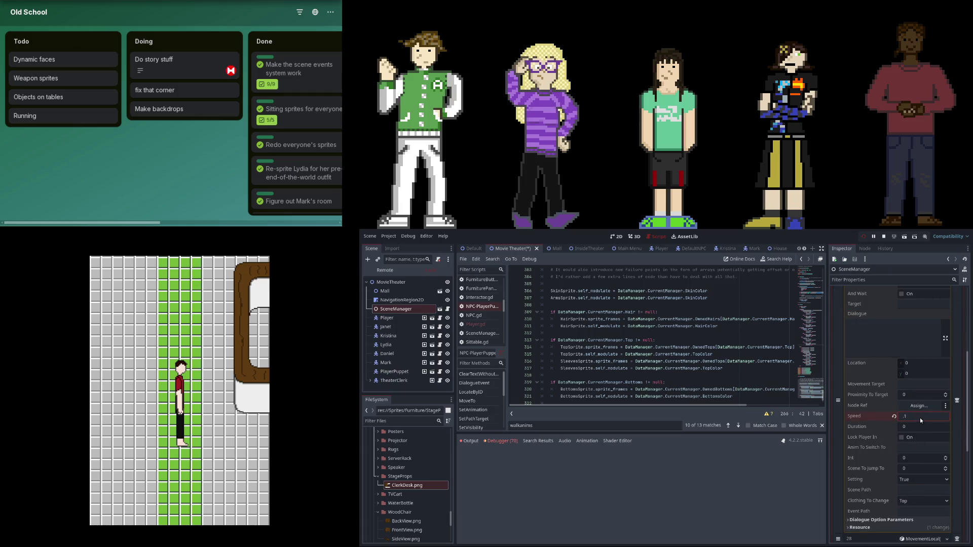
{"action": "scroll", "coordinate": [920, 418], "scroll_direction": "up", "scroll_amount": 3}
{"action": "left_click", "coordinate": [911, 368]}
{"action": "left_click", "coordinate": [909, 380]}
{"action": "left_click", "coordinate": [909, 380]}
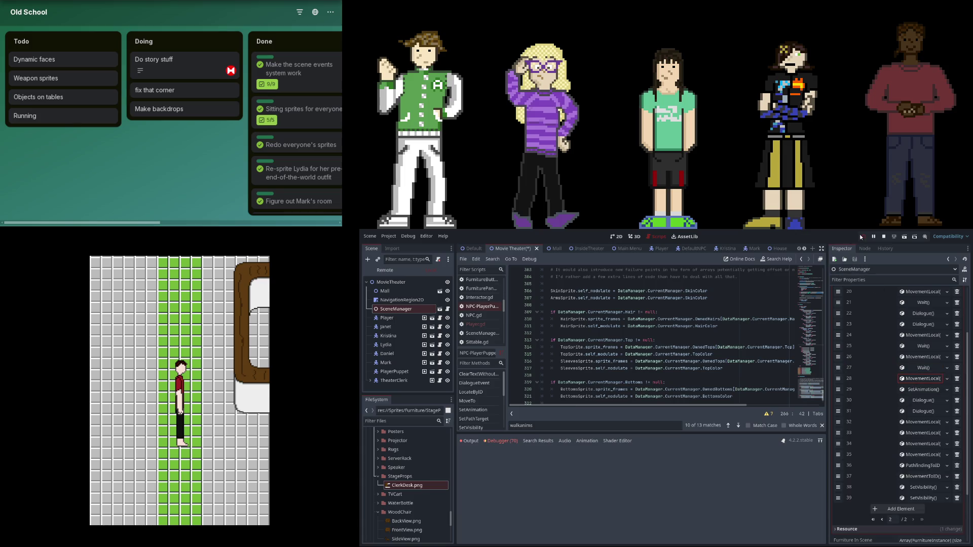
Restart the playtest, then set event 17's Location y to 60.
{"action": "left_click", "coordinate": [860, 237]}
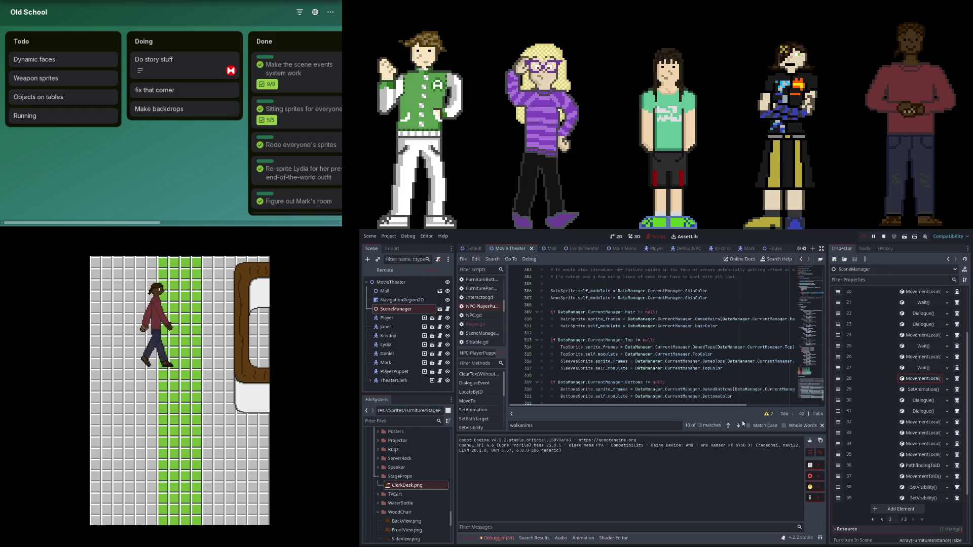
{"action": "scroll", "coordinate": [915, 351], "scroll_direction": "up", "scroll_amount": 3}
{"action": "scroll", "coordinate": [920, 356], "scroll_direction": "down", "scroll_amount": 5}
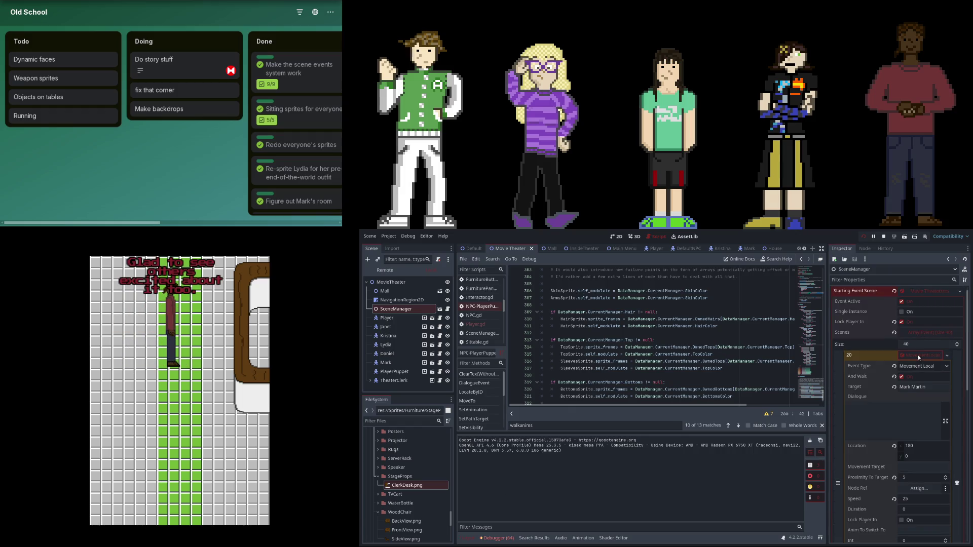
{"action": "left_click", "coordinate": [882, 445]}
{"action": "left_click", "coordinate": [927, 425]}
{"action": "left_click", "coordinate": [927, 425]}
{"action": "left_click", "coordinate": [930, 415]}
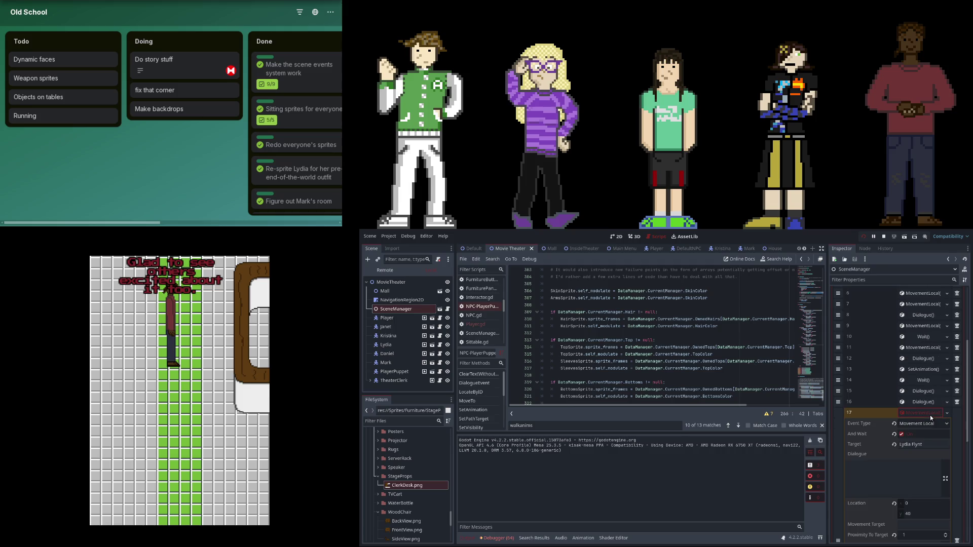
{"action": "left_click", "coordinate": [929, 516]}
{"action": "type", "text": "60"}
{"action": "key", "text": "Return"}
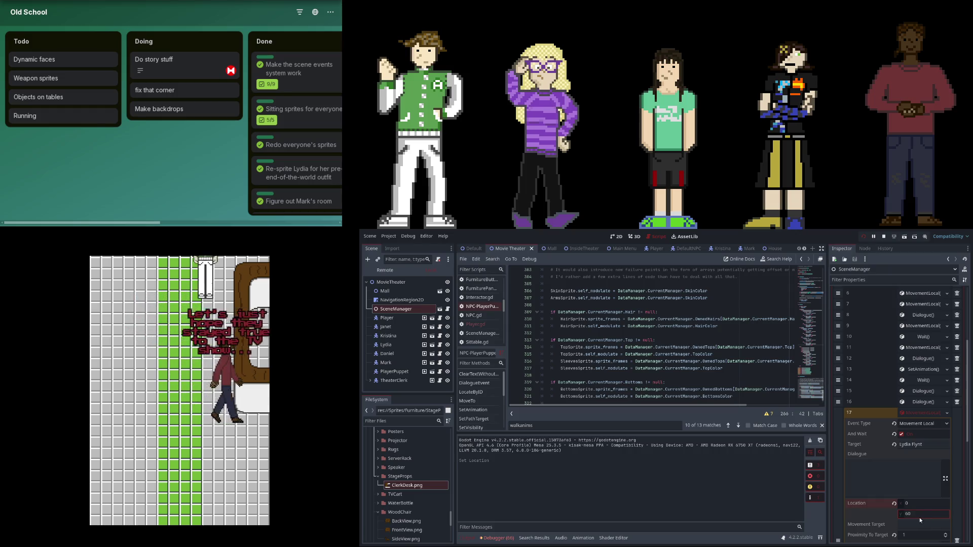
Set Wait event 27's speed to 4.1, then stop and relaunch the game.
{"action": "scroll", "coordinate": [919, 518], "scroll_direction": "down", "scroll_amount": 5}
{"action": "left_click", "coordinate": [914, 446]}
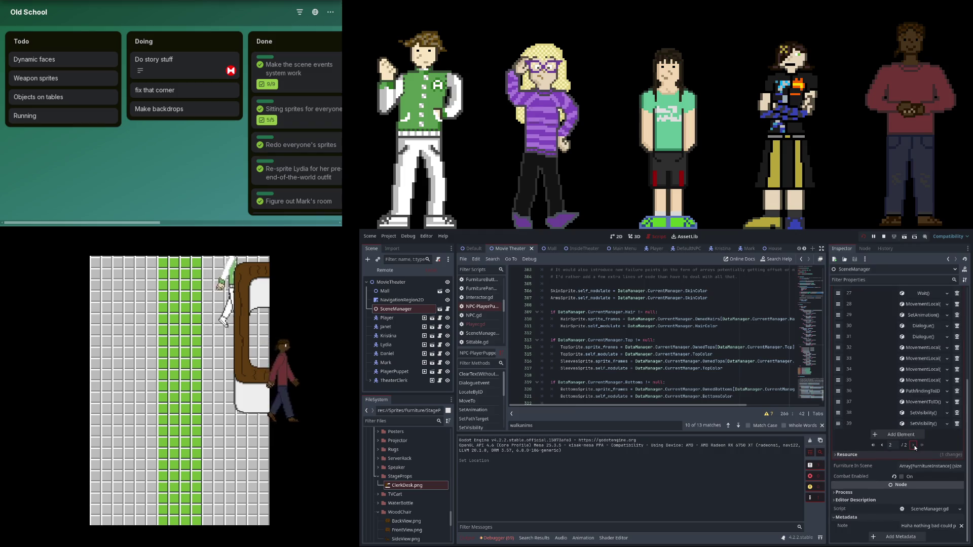
{"action": "left_click", "coordinate": [929, 424]}
{"action": "scroll", "coordinate": [931, 419], "scroll_direction": "down", "scroll_amount": 2}
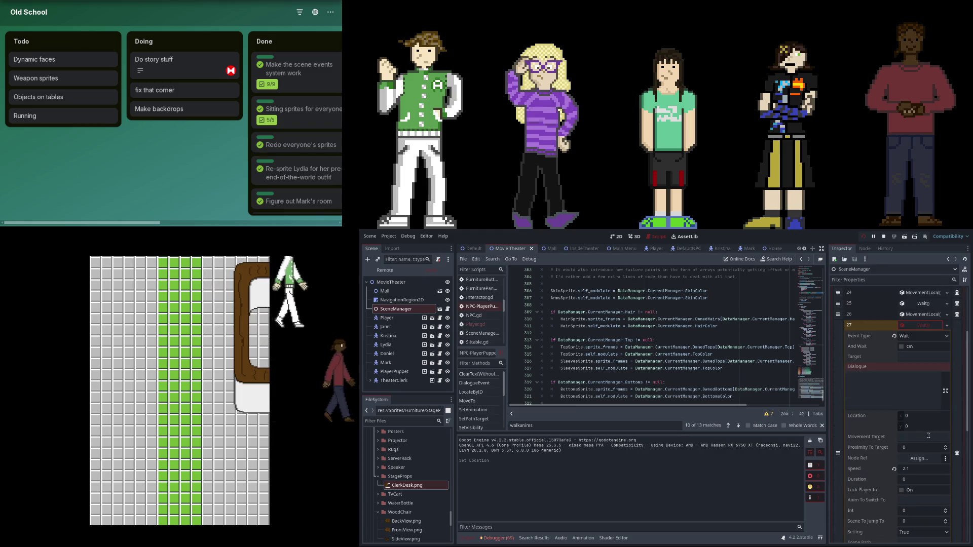
{"action": "left_click", "coordinate": [914, 469]}
{"action": "type", "text": "4.1"}
{"action": "key", "text": "Return"}
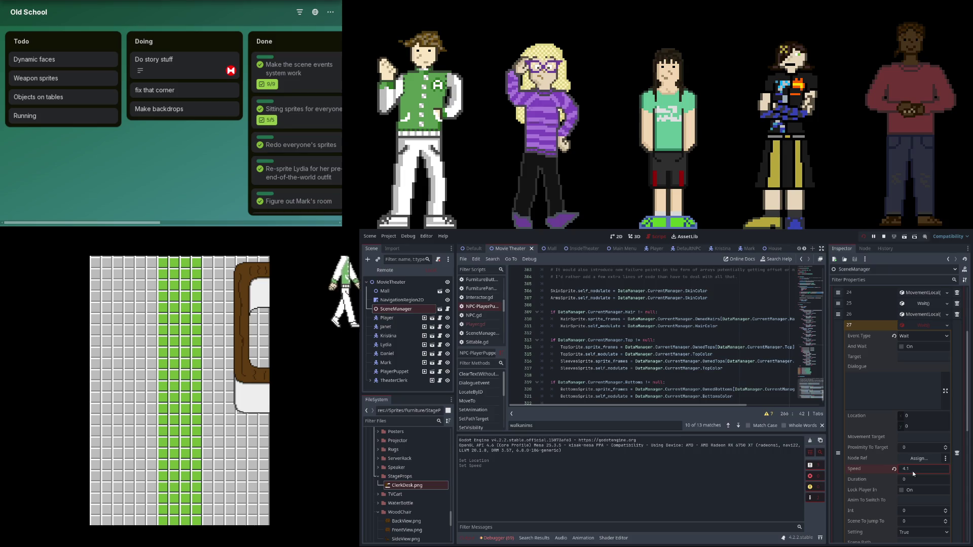
{"action": "left_click", "coordinate": [884, 236]}
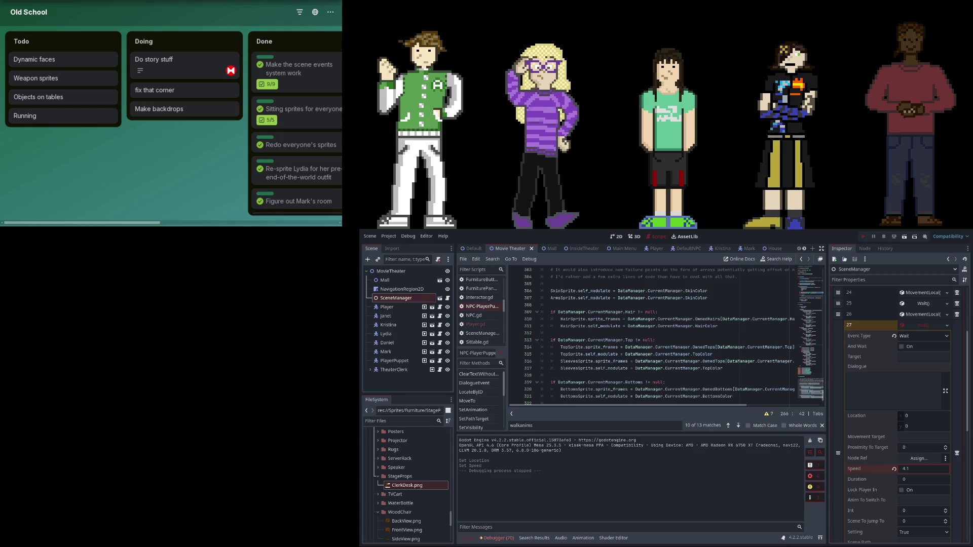
{"action": "key", "text": "F5"}
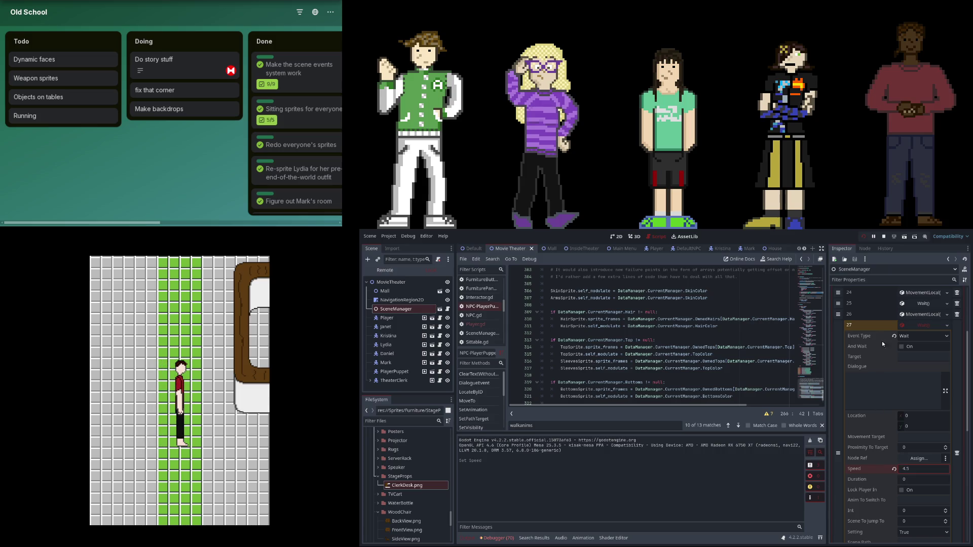
Stop and relaunch the game to replay the cutscene, then stop it again.
{"action": "key", "text": "F8"}
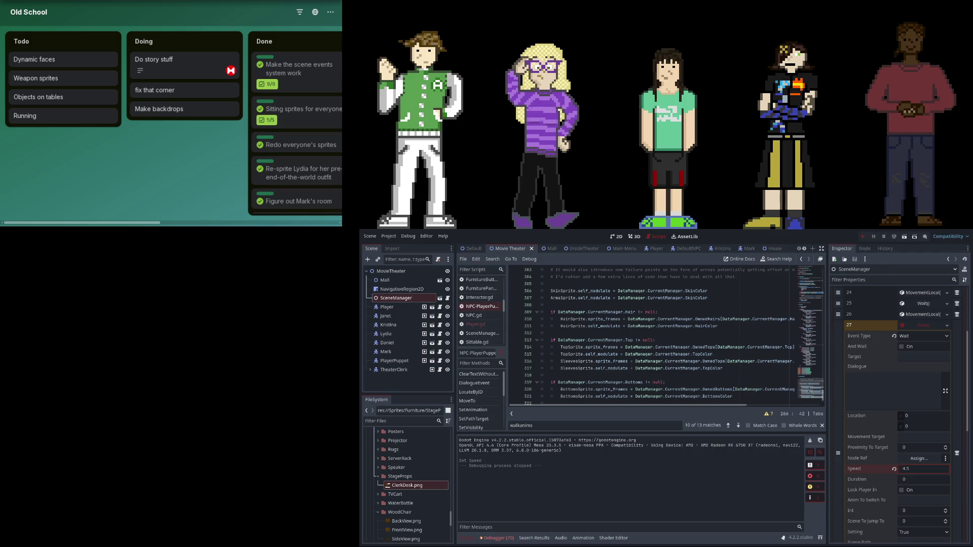
{"action": "key", "text": "F5"}
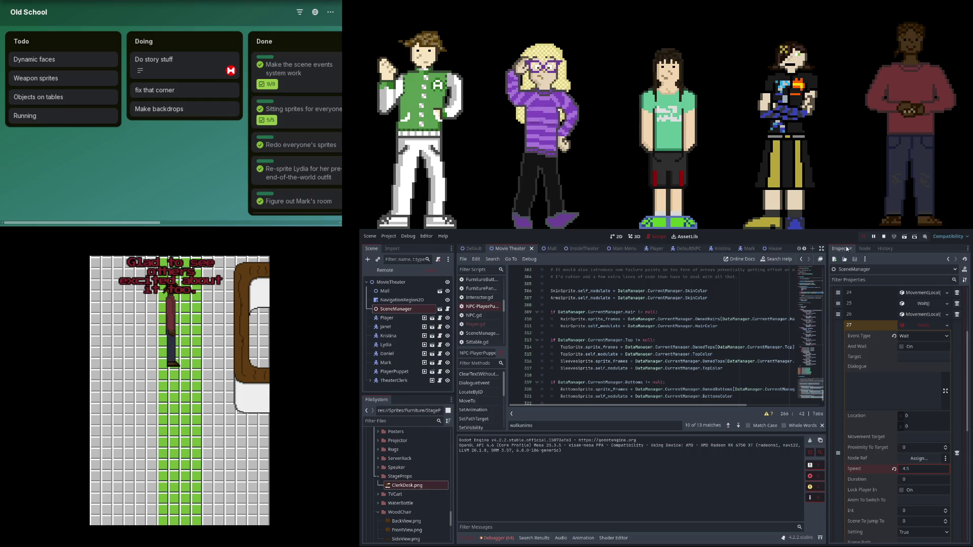
{"action": "left_click", "coordinate": [883, 237]}
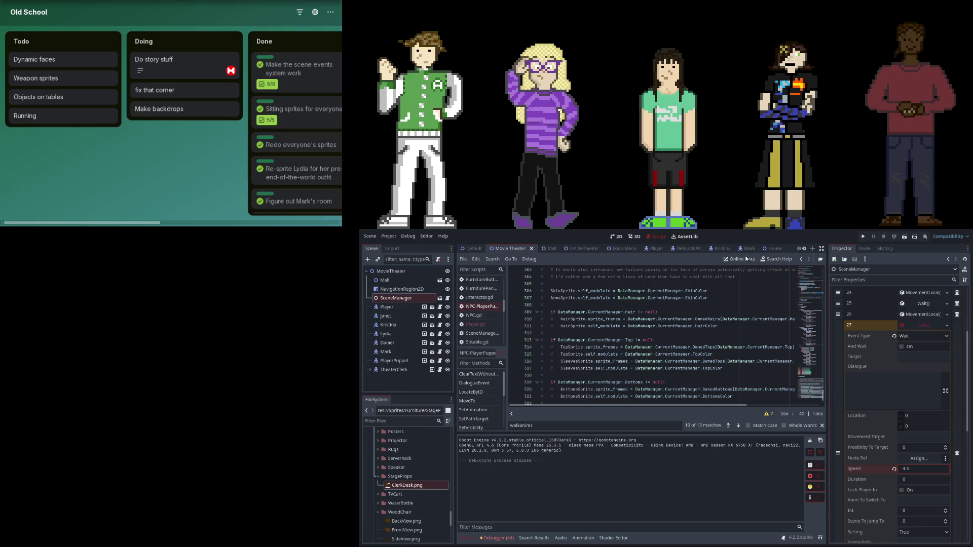
Return to the 2D view and select the MovieTheater root node to show its properties.
{"action": "left_click", "coordinate": [618, 238]}
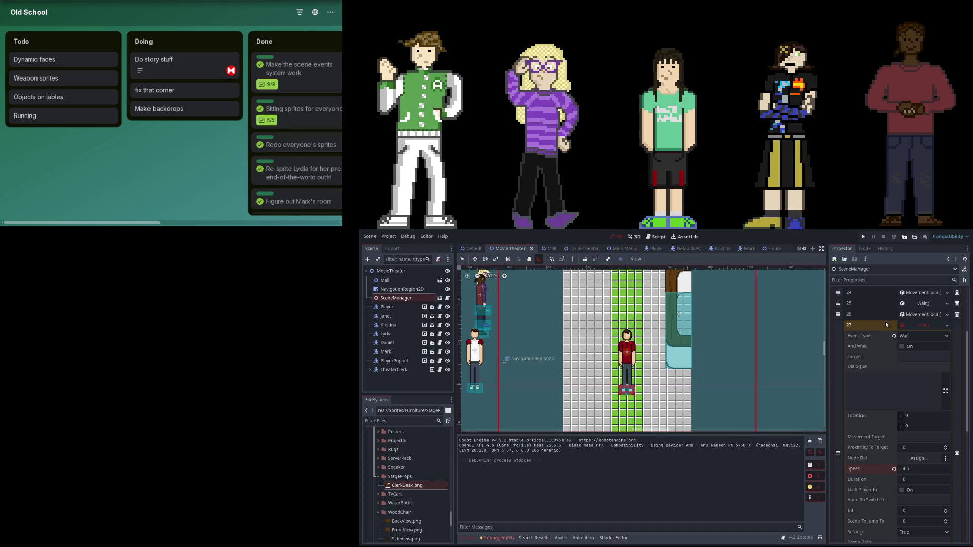
{"action": "scroll", "coordinate": [844, 322], "scroll_direction": "up", "scroll_amount": 1}
{"action": "scroll", "coordinate": [542, 302], "scroll_direction": "down", "scroll_amount": 2}
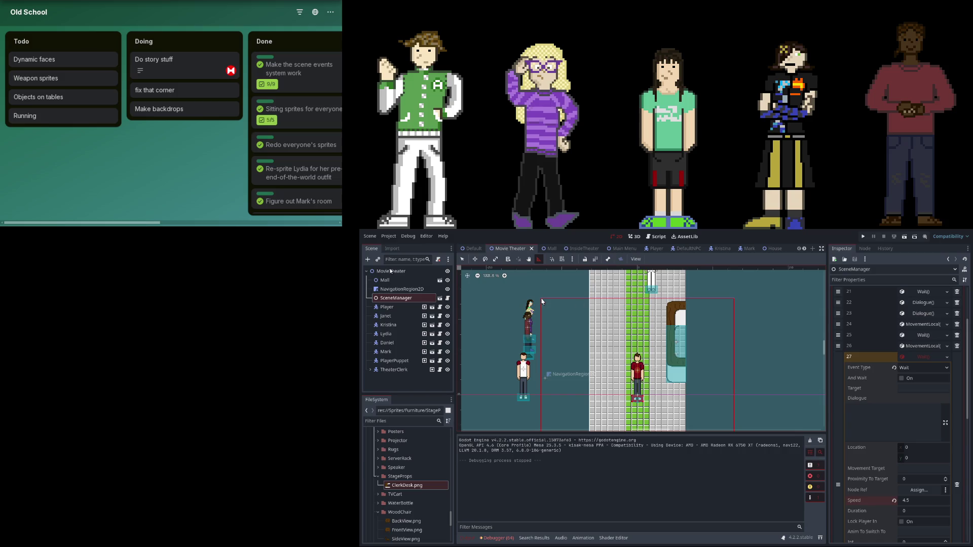
{"action": "left_click", "coordinate": [390, 272]}
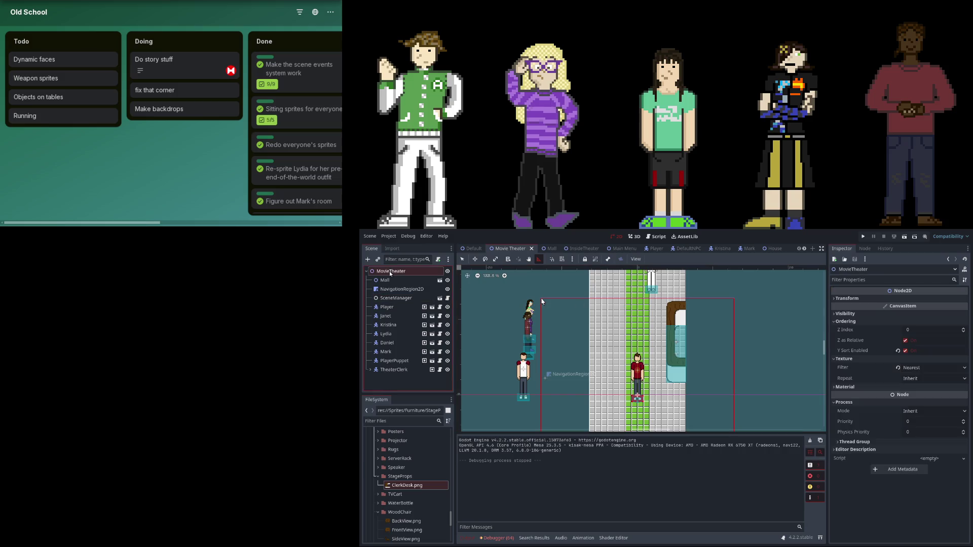